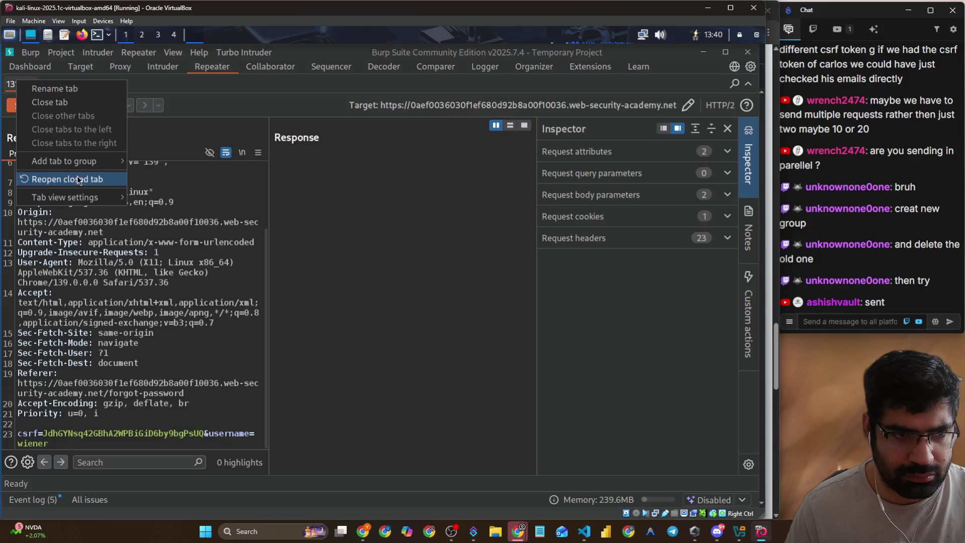
- Put request tab 131 into a new tab group, Group 10
{"action": "mouse_move", "coordinate": [77, 161]}
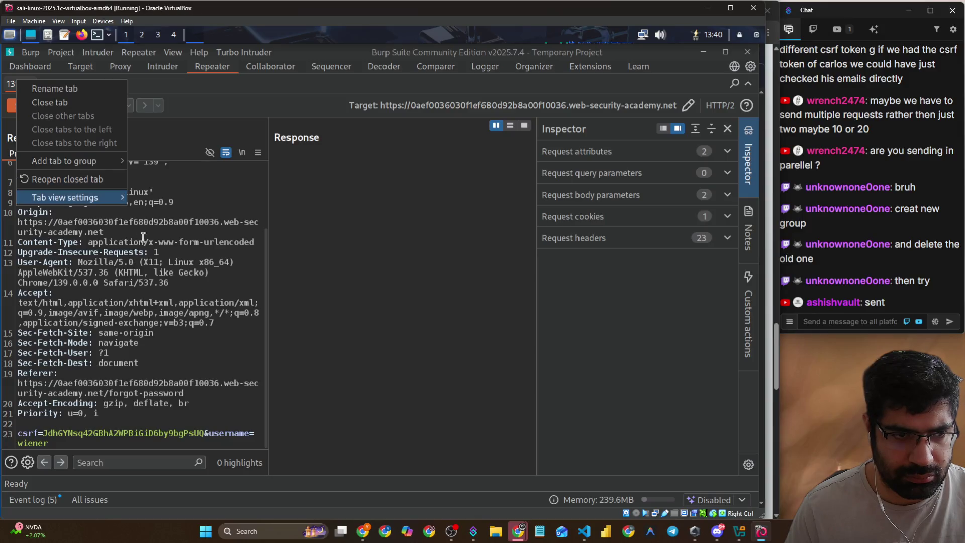
{"action": "key", "text": "Escape"}
{"action": "right_click", "coordinate": [19, 88]}
{"action": "mouse_move", "coordinate": [100, 171]}
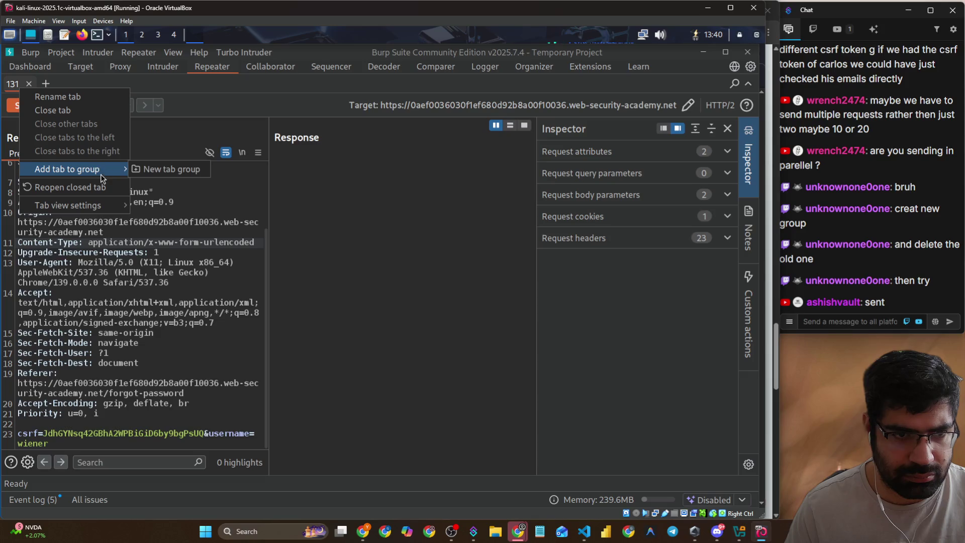
{"action": "left_click", "coordinate": [150, 166]}
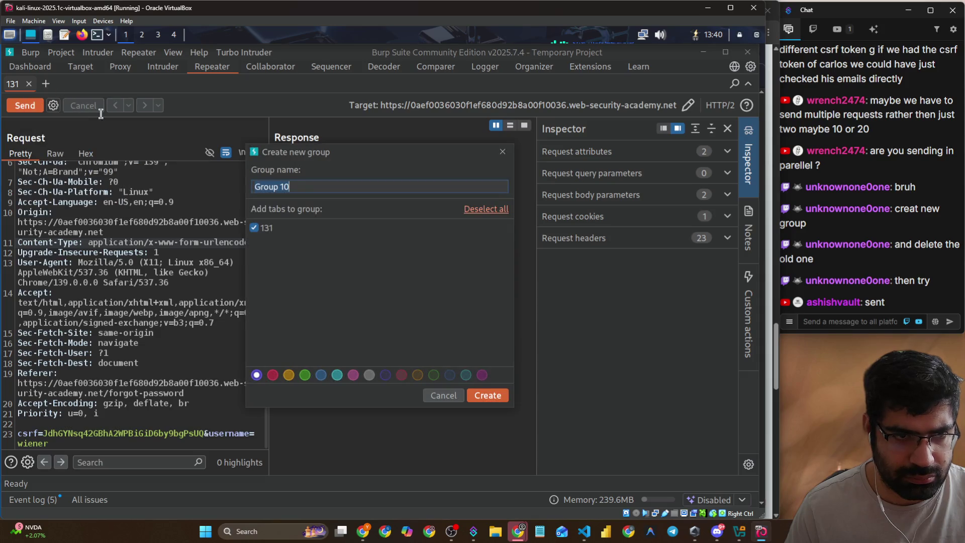
{"action": "left_click", "coordinate": [485, 394]}
- Duplicate the forgot-password request tab 131 inside Group 10
{"action": "right_click", "coordinate": [100, 86]}
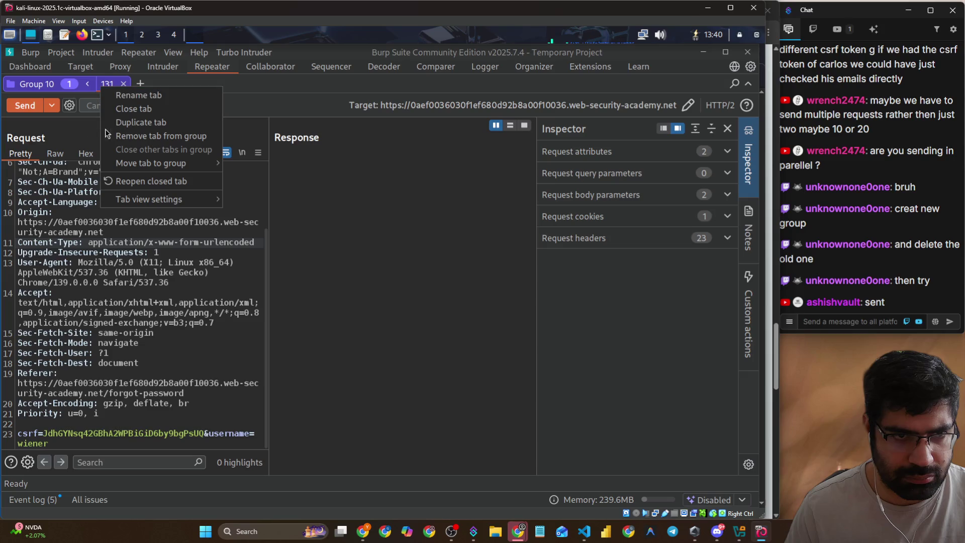
{"action": "left_click", "coordinate": [137, 127]}
{"action": "left_click", "coordinate": [397, 291]}
{"action": "key", "text": "alt+Tab"}
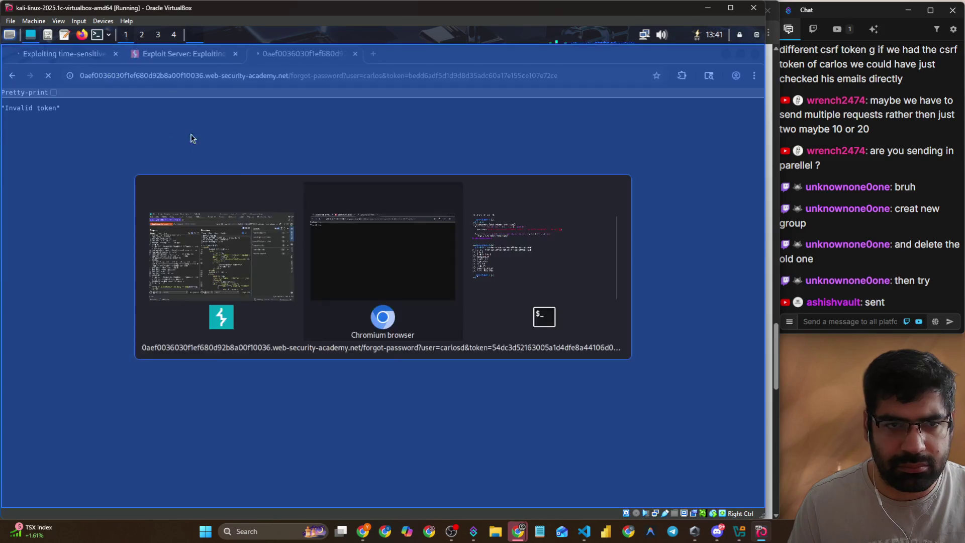
{"action": "key", "text": "alt+Tab"}
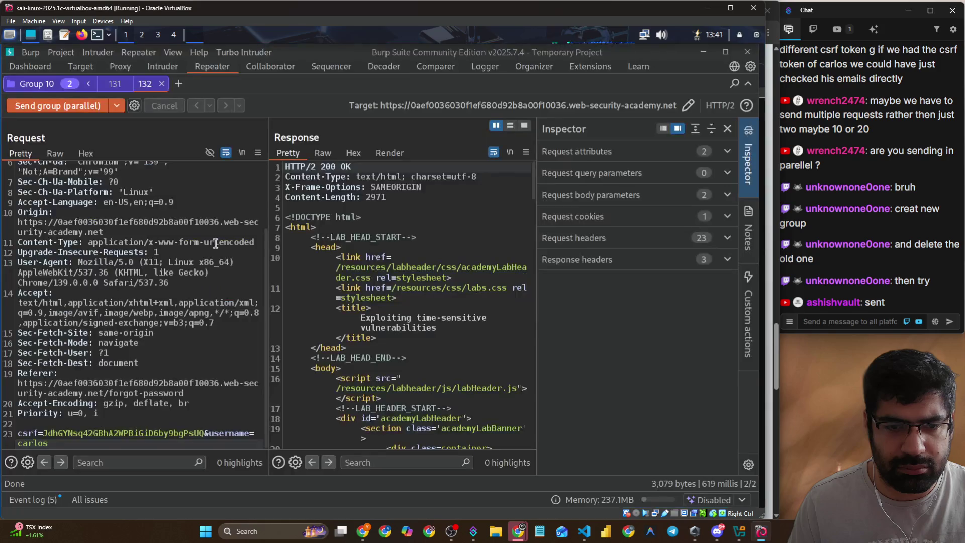
- Turn Proxy request interception off and return to the browser
{"action": "left_click", "coordinate": [86, 70]}
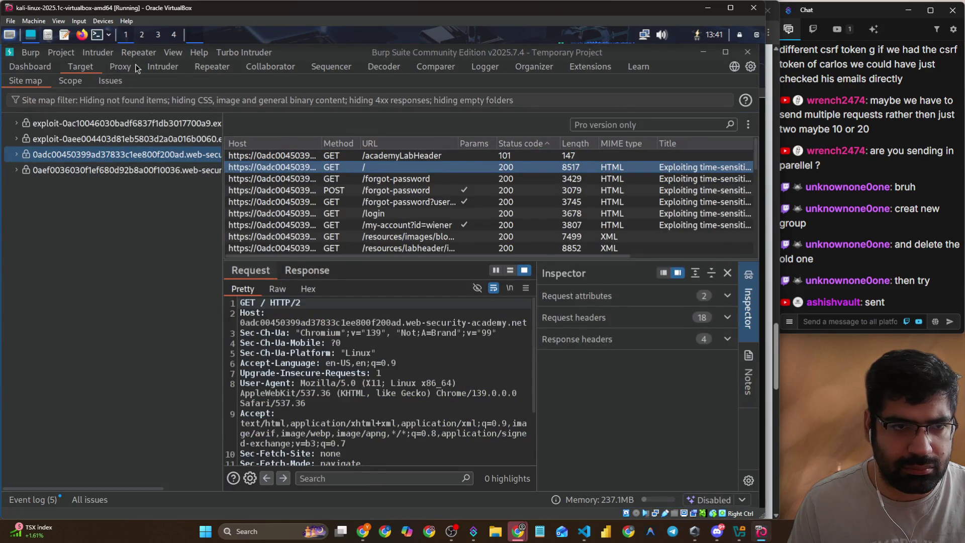
{"action": "left_click", "coordinate": [121, 68]}
{"action": "left_click", "coordinate": [86, 104]}
{"action": "key", "text": "alt+Tab"}
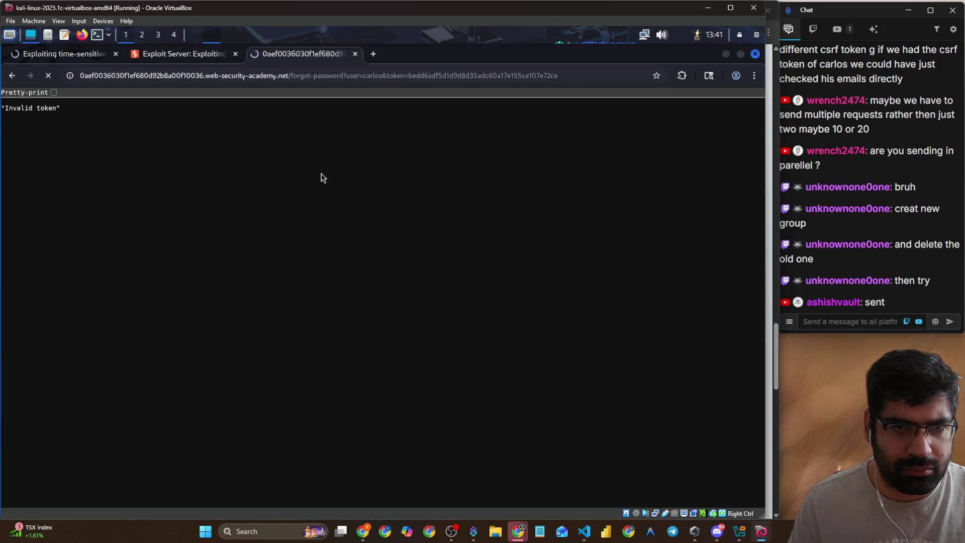
- Change the reset URL's user parameter to wiener and load it
{"action": "double_click", "coordinate": [393, 79]}
{"action": "left_click", "coordinate": [394, 80]}
{"action": "left_click", "coordinate": [397, 77]}
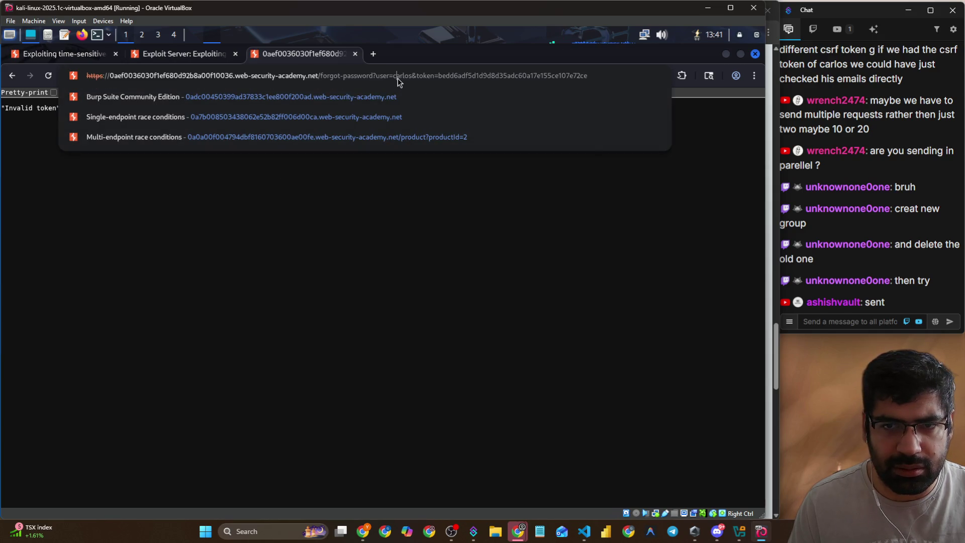
{"action": "type", "text": "wiener"}
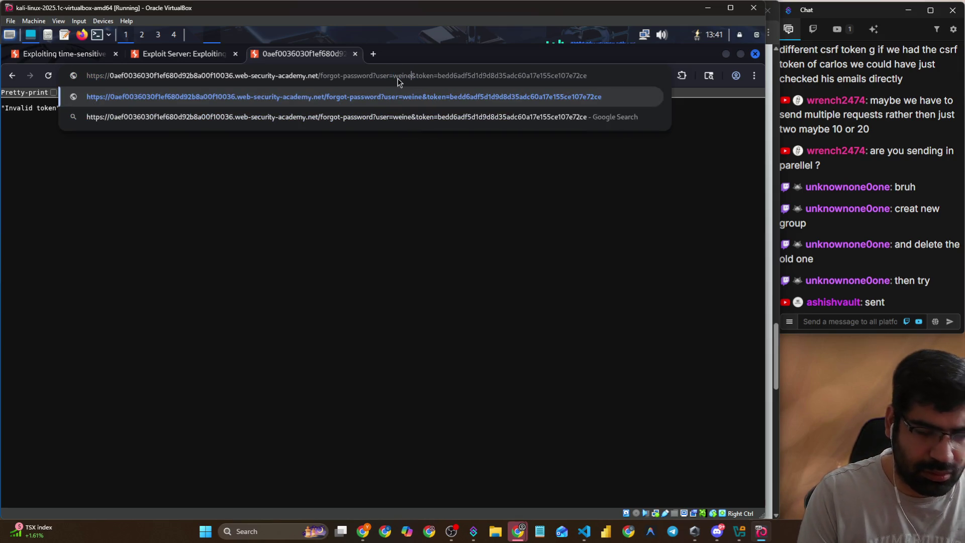
{"action": "key", "text": "Return"}
- Open the emailed reset link from the exploit server inbox, then return to the Invalid token tab
{"action": "double_click", "coordinate": [398, 78]}
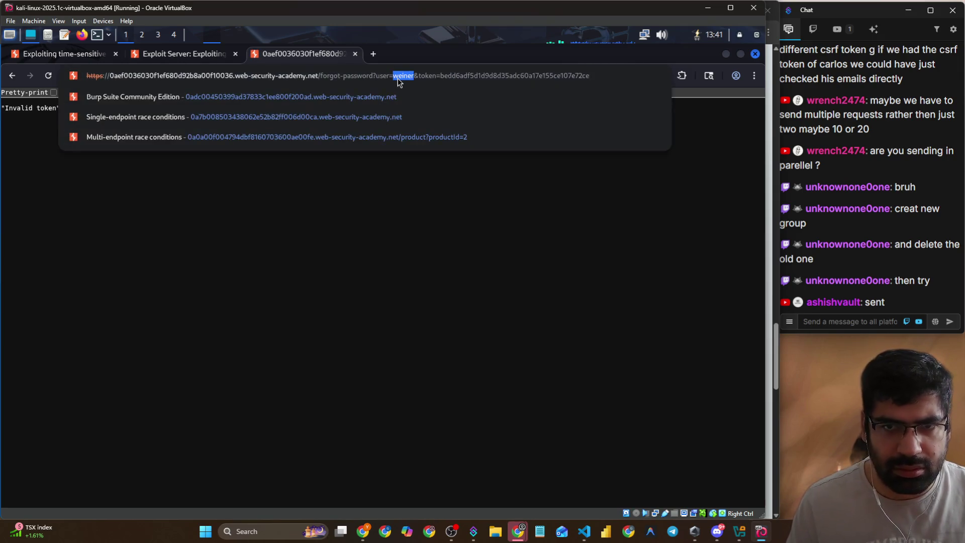
{"action": "left_click", "coordinate": [156, 56]}
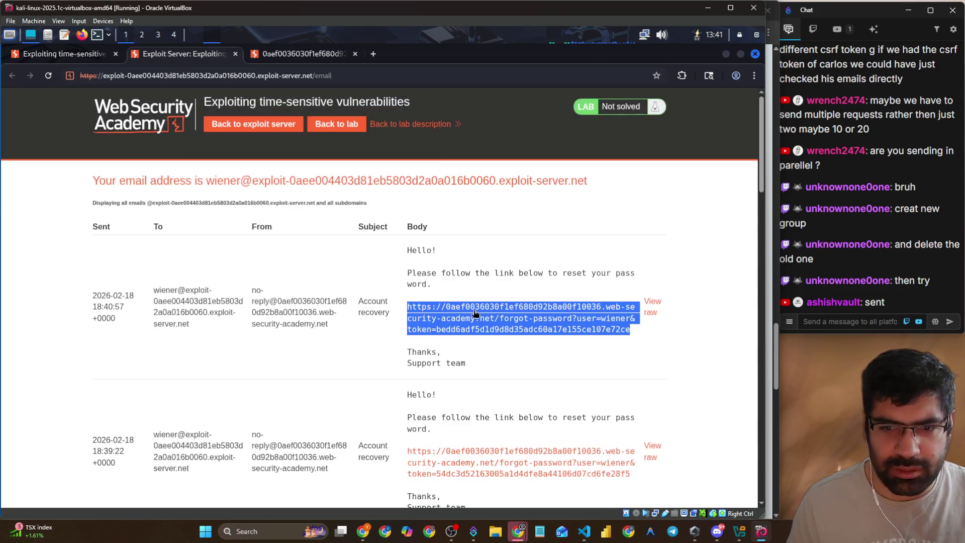
{"action": "left_click", "coordinate": [474, 319]}
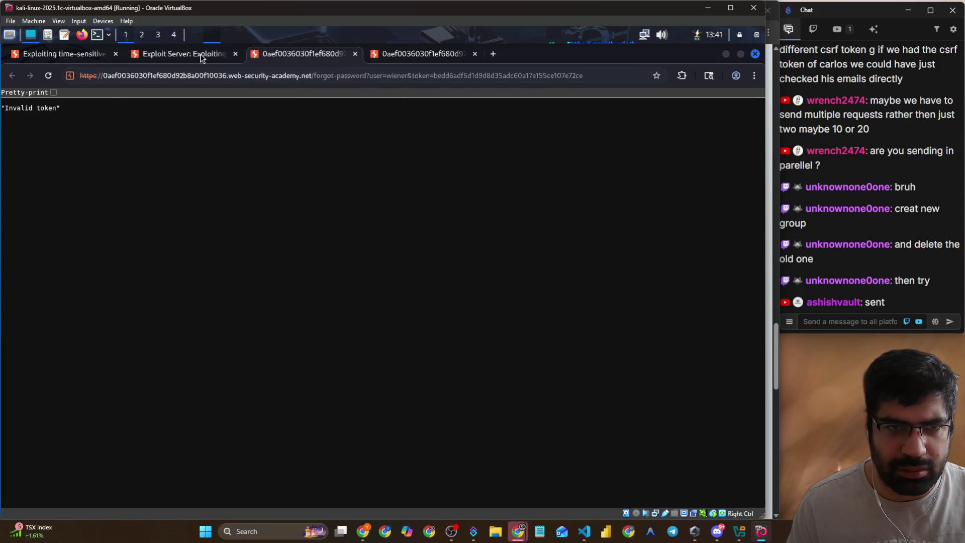
{"action": "left_click", "coordinate": [201, 55]}
{"action": "left_click", "coordinate": [281, 54]}
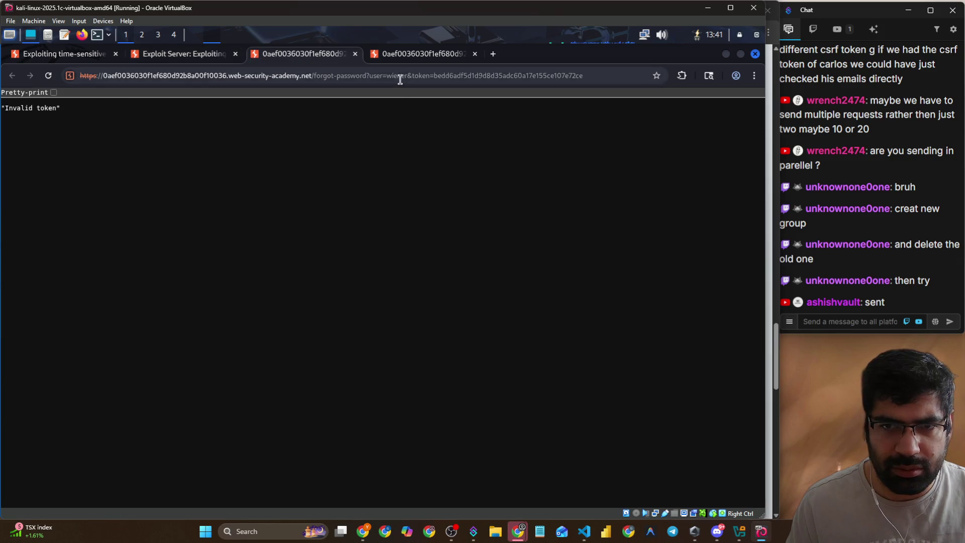
- Load the reset URL with user carlos, then reload the exploit server inbox
{"action": "double_click", "coordinate": [402, 75]}
{"action": "type", "text": "carlos"}
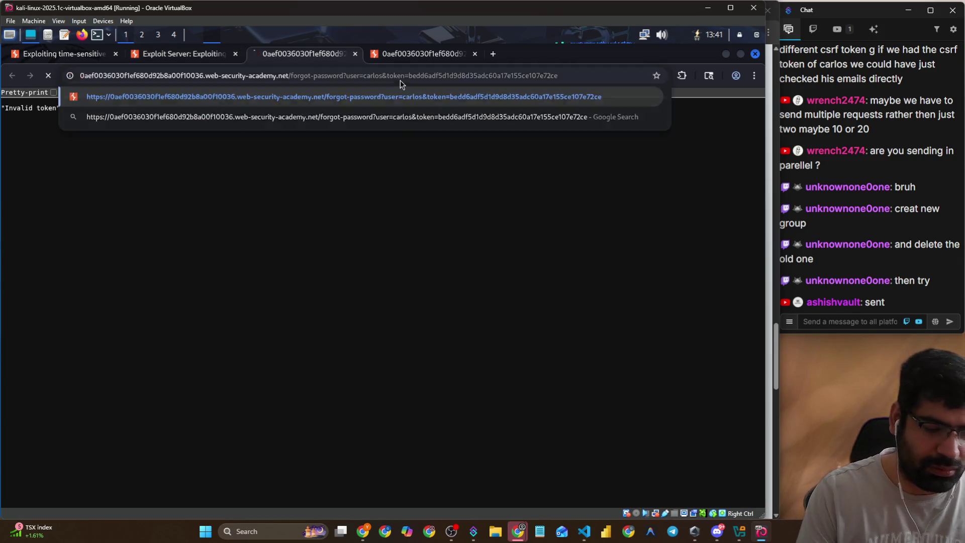
{"action": "key", "text": "Return"}
{"action": "key", "text": "alt+Tab"}
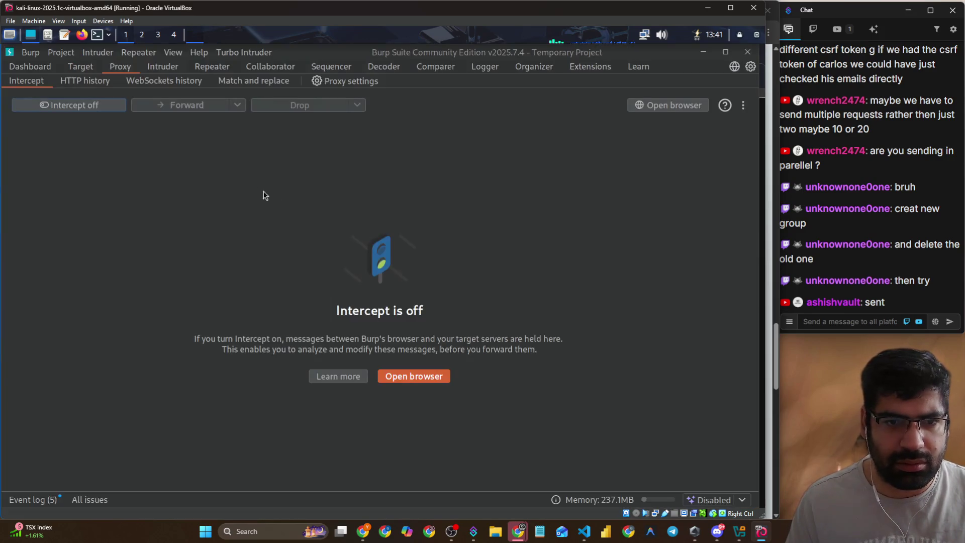
{"action": "key", "text": "alt+Tab"}
{"action": "left_click", "coordinate": [148, 58]}
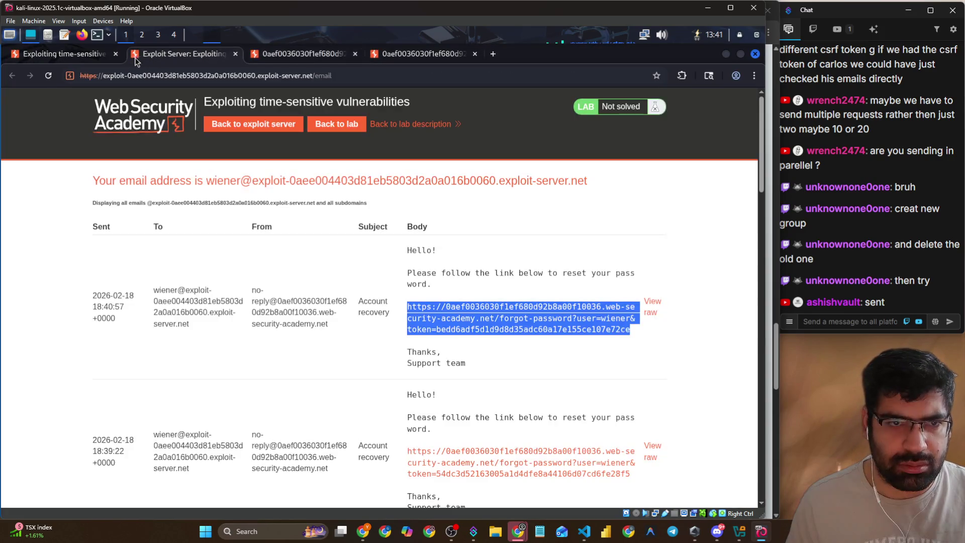
{"action": "left_click", "coordinate": [52, 78]}
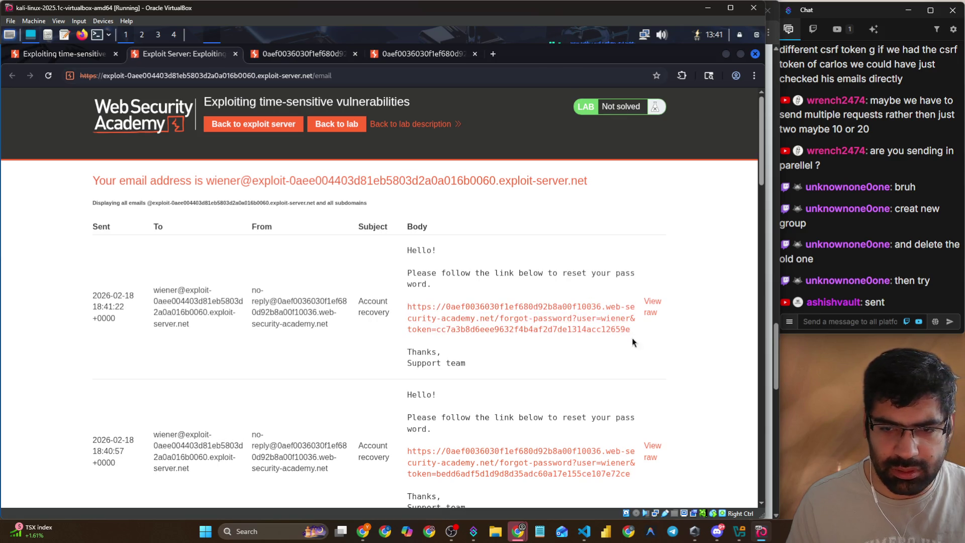
- Paste the newest reset link into the Invalid token tab and load it for carlos
{"action": "left_click_drag", "start_coordinate": [631, 331], "coordinate": [412, 308]}
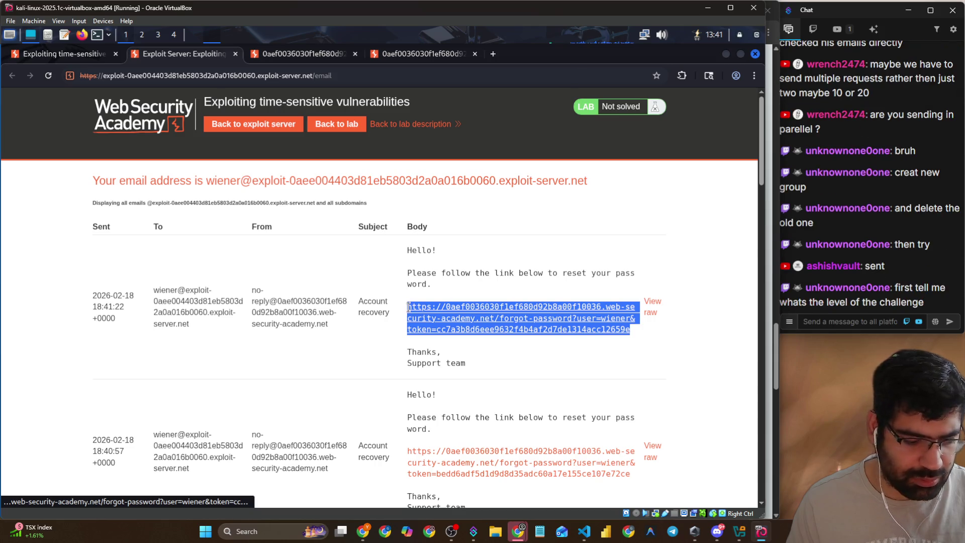
{"action": "left_click", "coordinate": [292, 54]}
{"action": "left_click", "coordinate": [283, 76]}
{"action": "key", "text": "ctrl+v"}
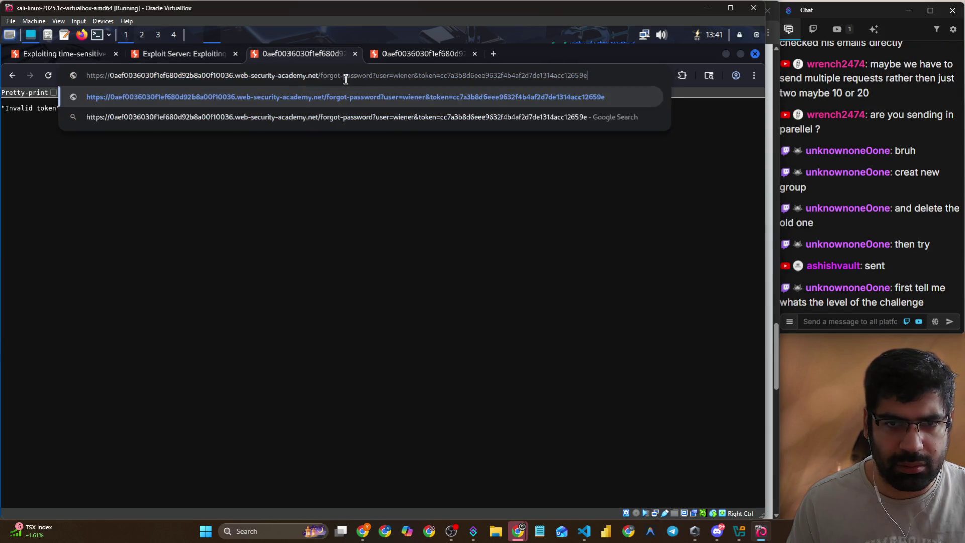
{"action": "double_click", "coordinate": [402, 77]}
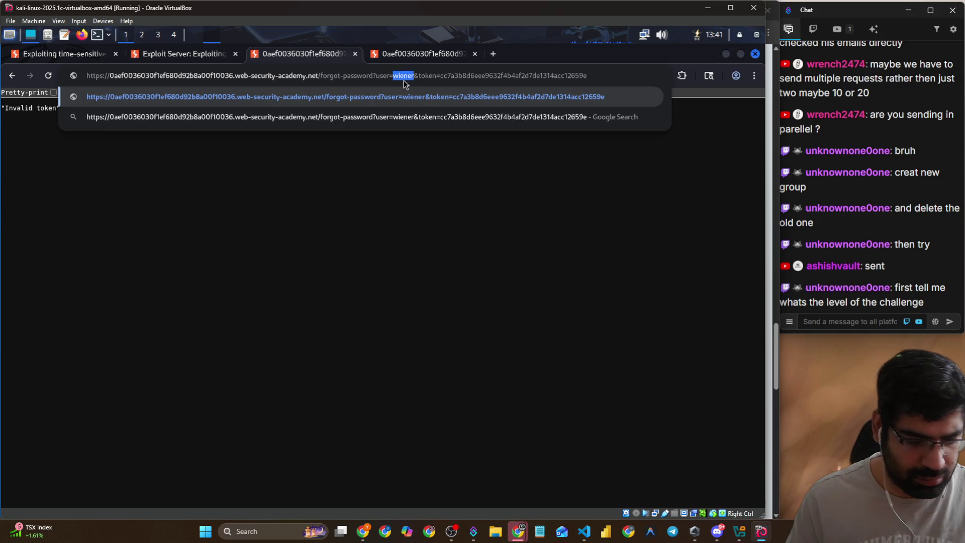
{"action": "type", "text": "carlos"}
{"action": "key", "text": "Return"}
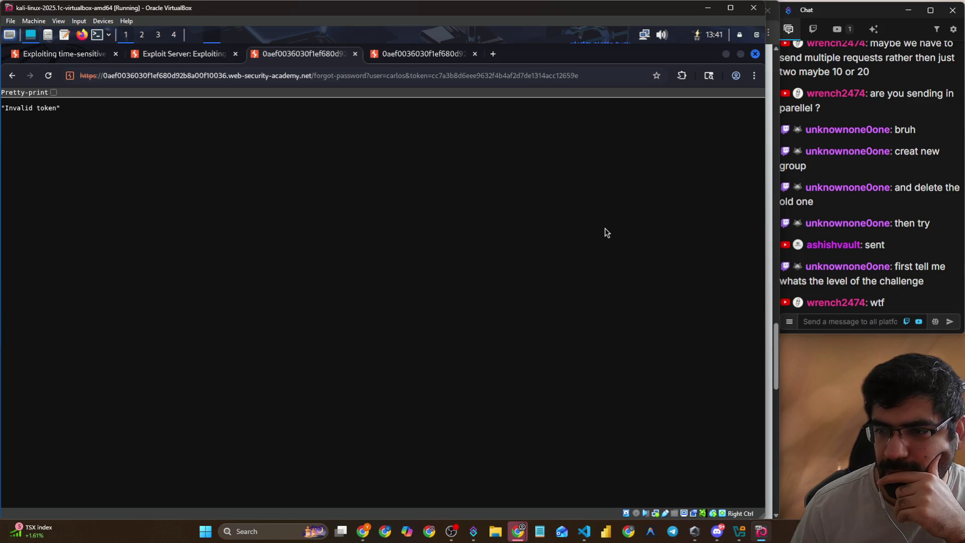
- Change the URL's user to 'weiner' and reload the reset link
{"action": "double_click", "coordinate": [399, 76]}
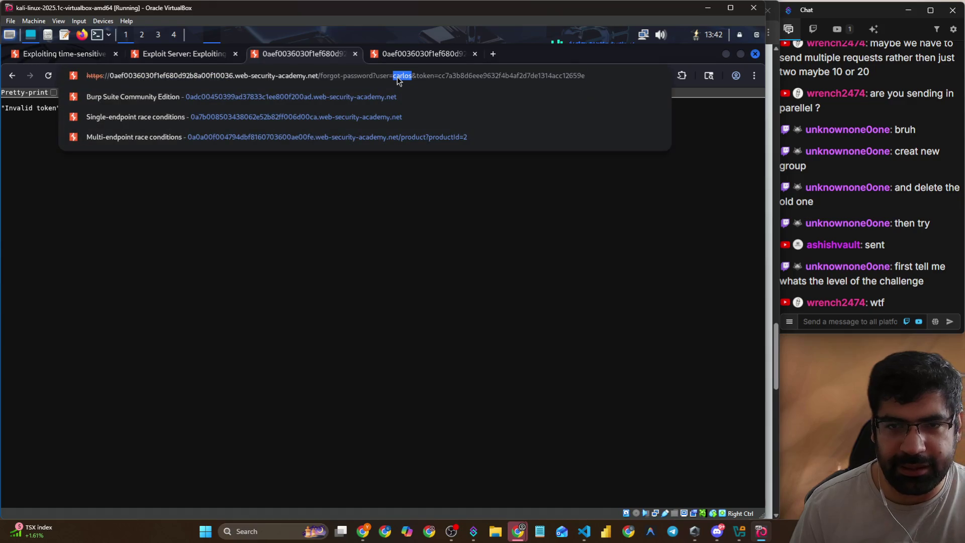
{"action": "type", "text": "weiner"}
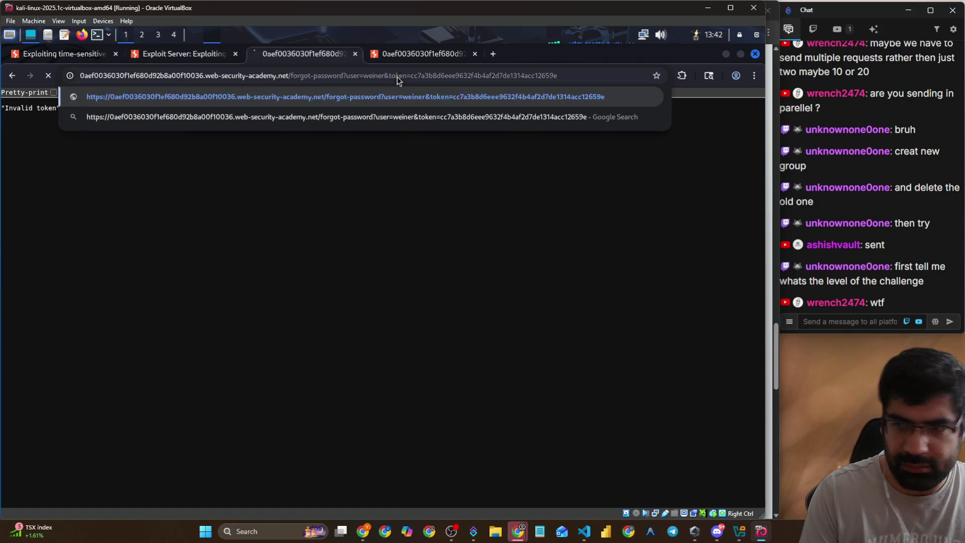
{"action": "key", "text": "Return"}
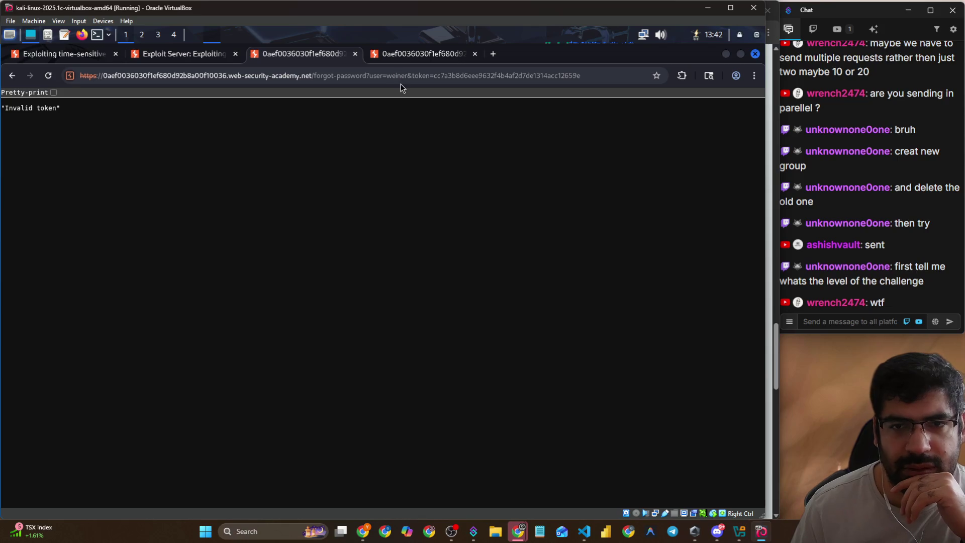
- Open the newest reset link in a new tab and load it with user carlos
{"action": "left_click", "coordinate": [211, 54]}
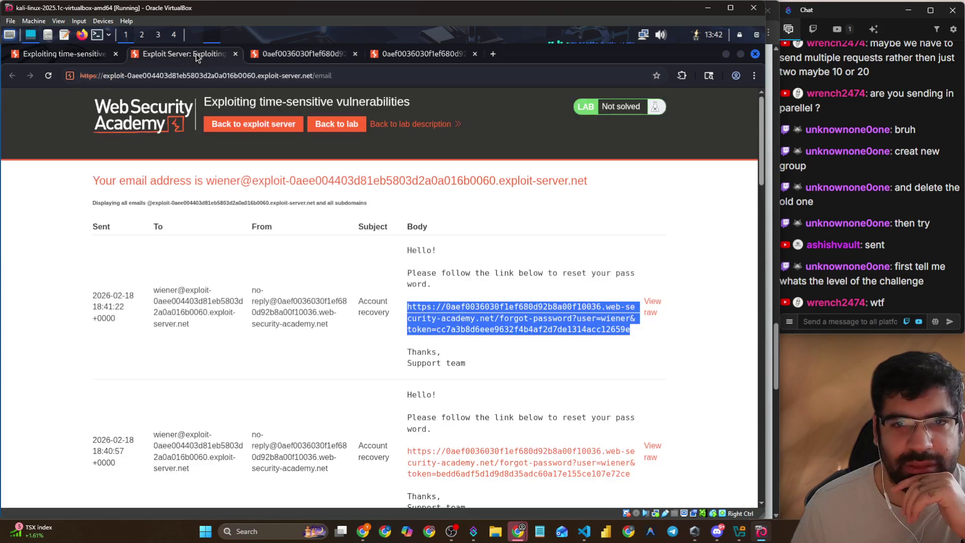
{"action": "left_click", "coordinate": [586, 320]}
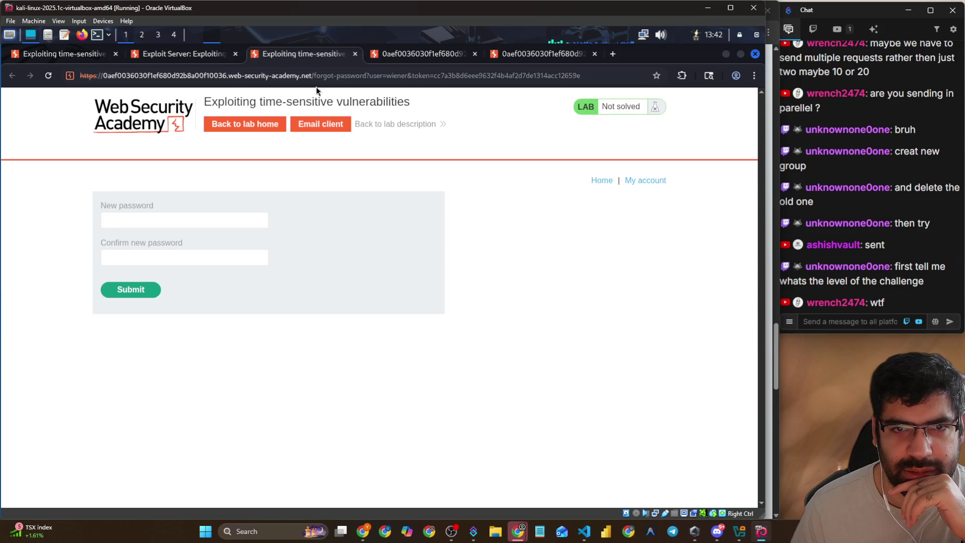
{"action": "double_click", "coordinate": [395, 78]}
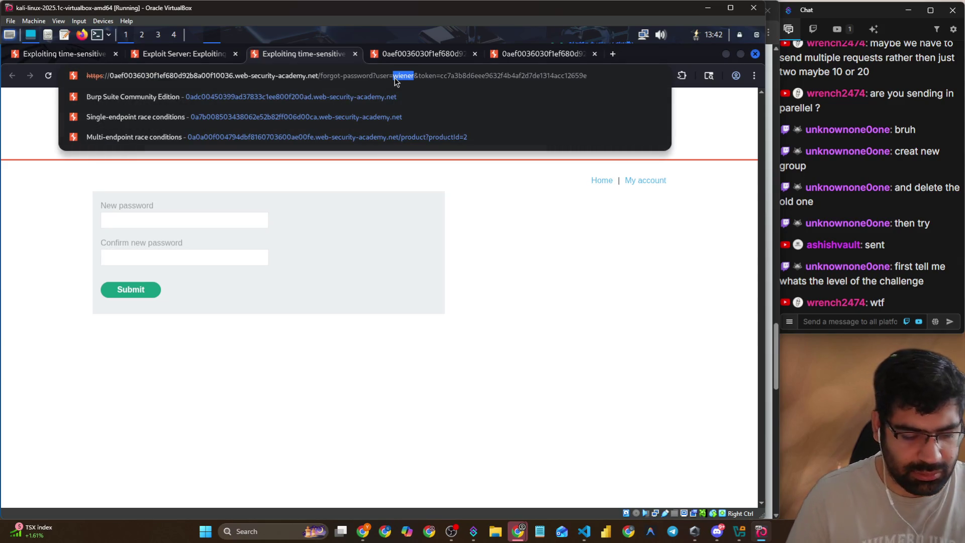
{"action": "type", "text": "carlos"}
{"action": "key", "text": "Return"}
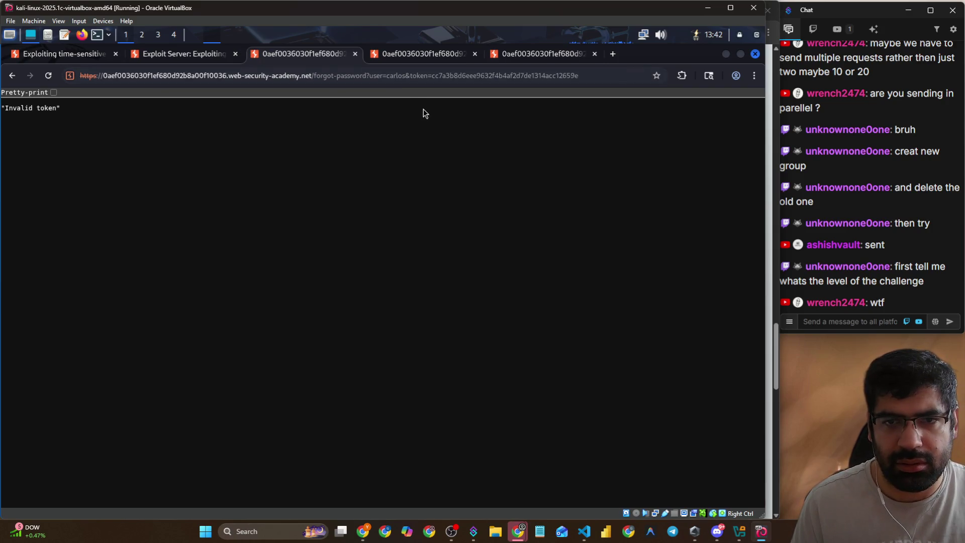
{"action": "key", "text": "alt+Tab"}
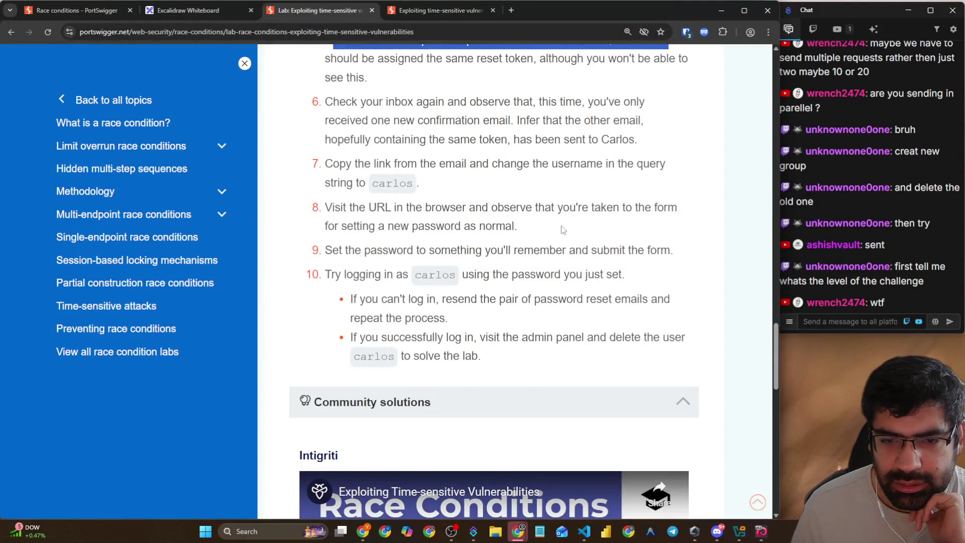
- Highlight steps 7 and 8 of the lab solution and collapse the community solutions section
{"action": "left_click_drag", "start_coordinate": [407, 217], "coordinate": [666, 220]}
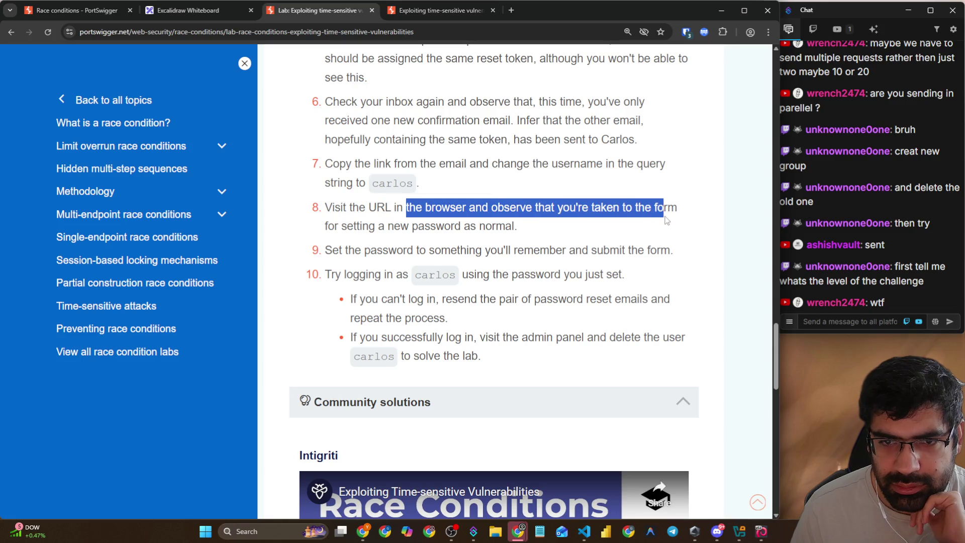
{"action": "left_click_drag", "start_coordinate": [420, 164], "coordinate": [644, 163]}
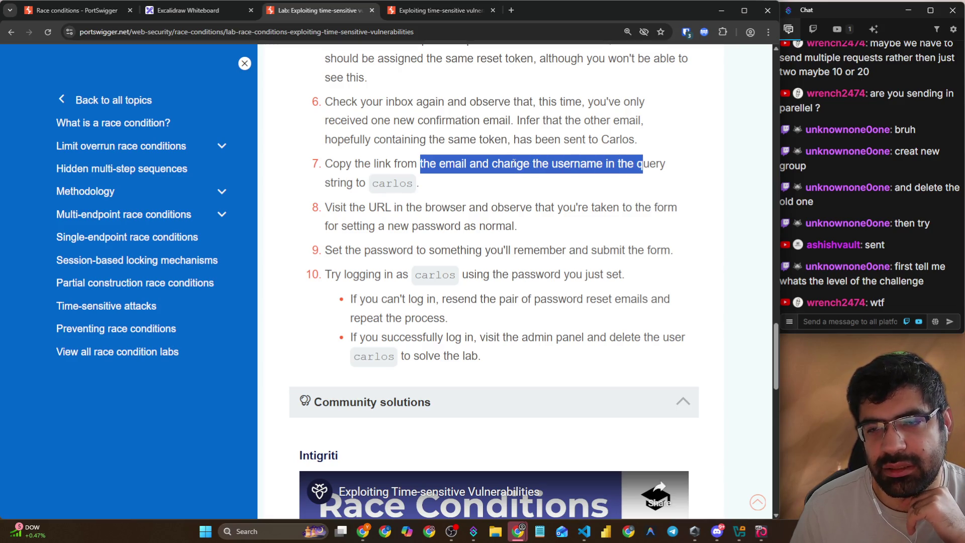
{"action": "scroll", "coordinate": [446, 239], "scroll_direction": "down", "scroll_amount": 7}
{"action": "scroll", "coordinate": [368, 191], "scroll_direction": "up", "scroll_amount": 3}
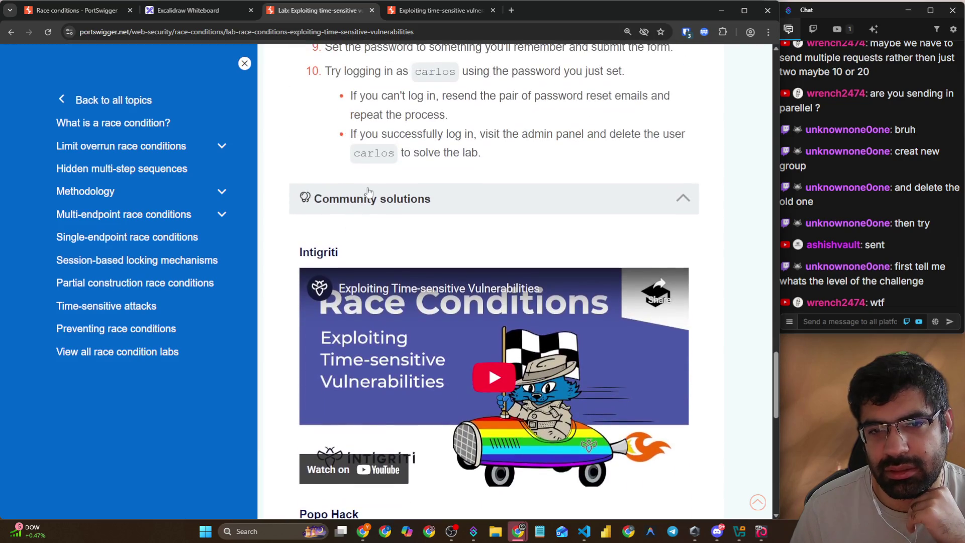
{"action": "left_click", "coordinate": [369, 191]}
{"action": "scroll", "coordinate": [309, 205], "scroll_direction": "down", "scroll_amount": 2}
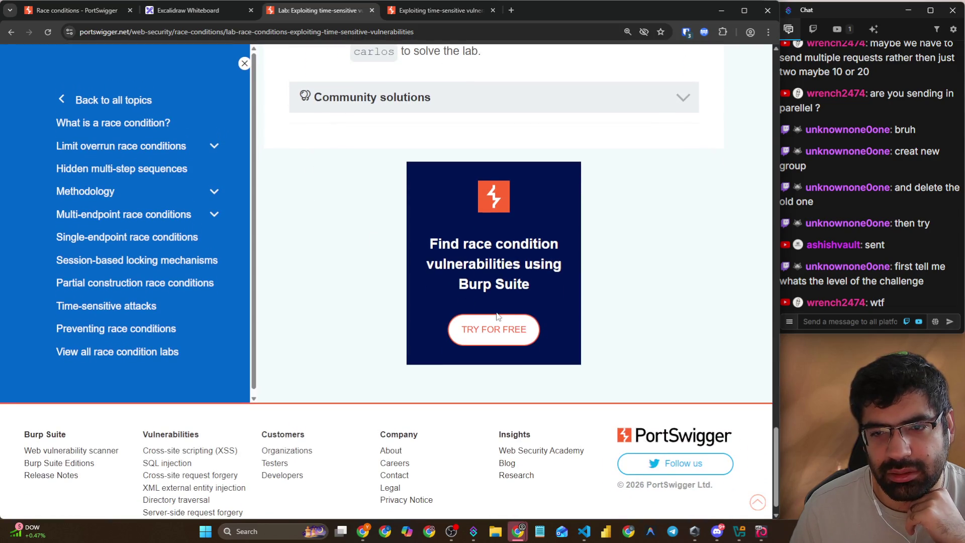
{"action": "left_click", "coordinate": [683, 98]}
{"action": "left_click", "coordinate": [682, 98]}
- Browse and close the Burp Suite product page, then return to the Kali VM window
{"action": "left_click", "coordinate": [517, 333]}
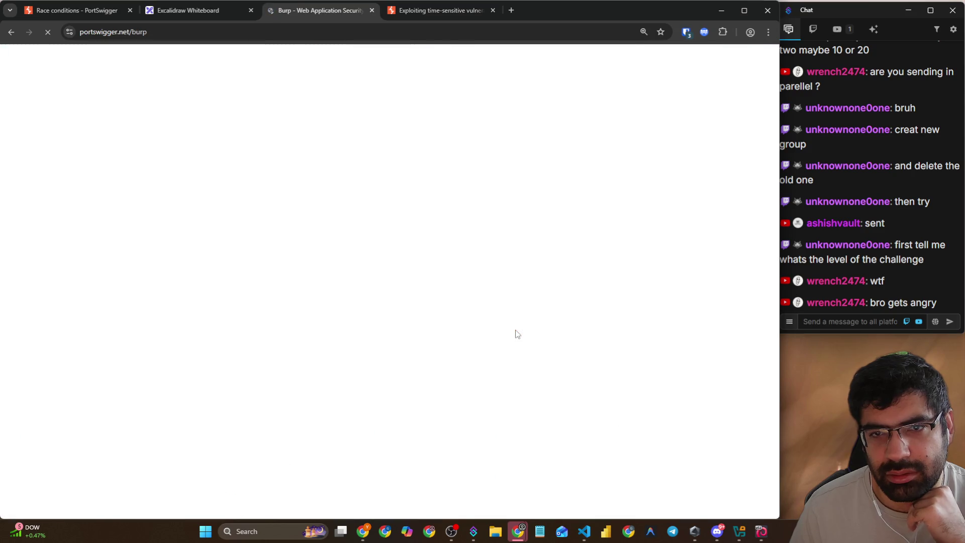
{"action": "scroll", "coordinate": [469, 281], "scroll_direction": "down", "scroll_amount": 8}
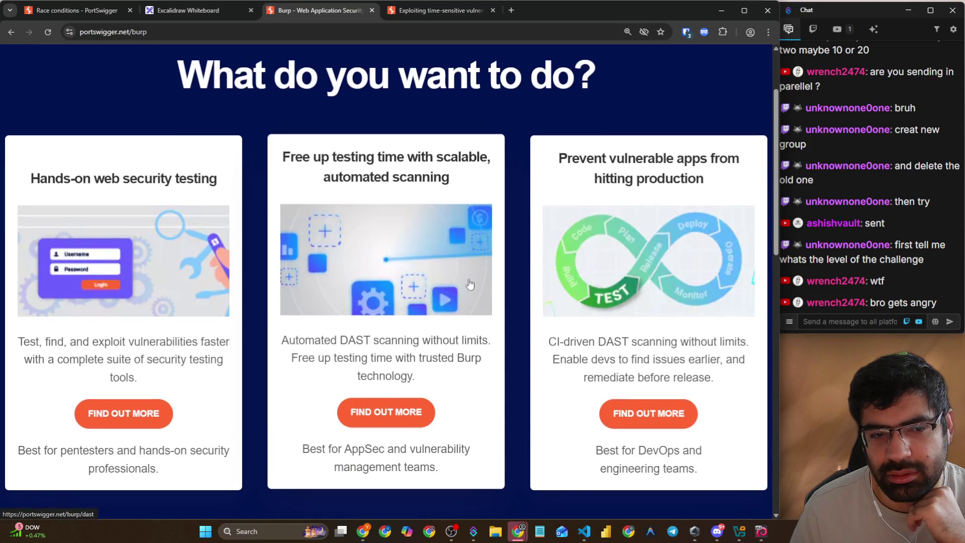
{"action": "scroll", "coordinate": [448, 269], "scroll_direction": "down", "scroll_amount": 4}
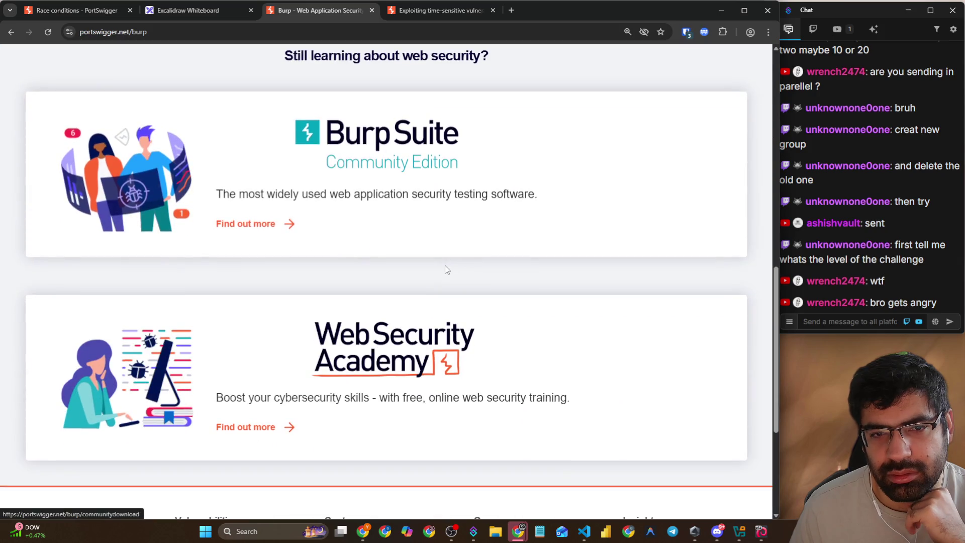
{"action": "left_click", "coordinate": [372, 10]}
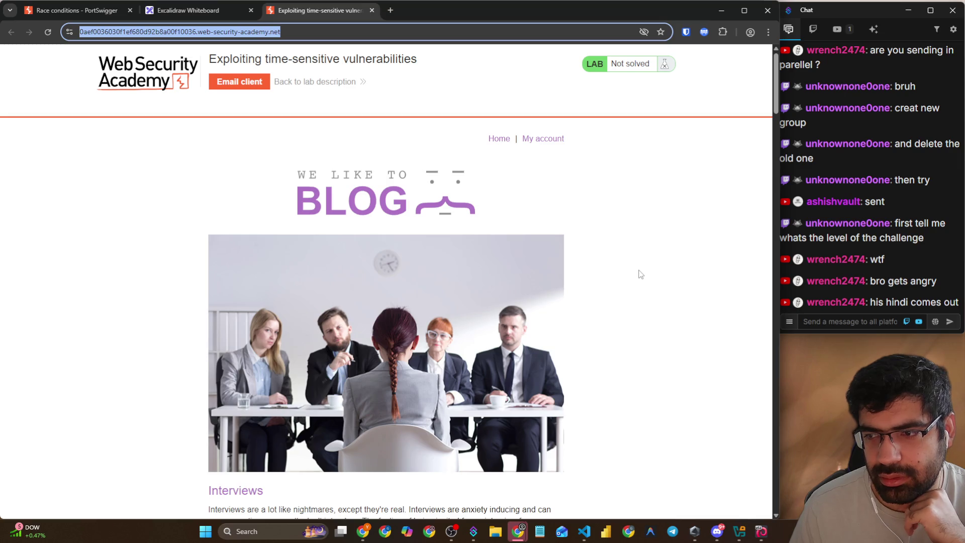
{"action": "scroll", "coordinate": [635, 274], "scroll_direction": "down", "scroll_amount": 13}
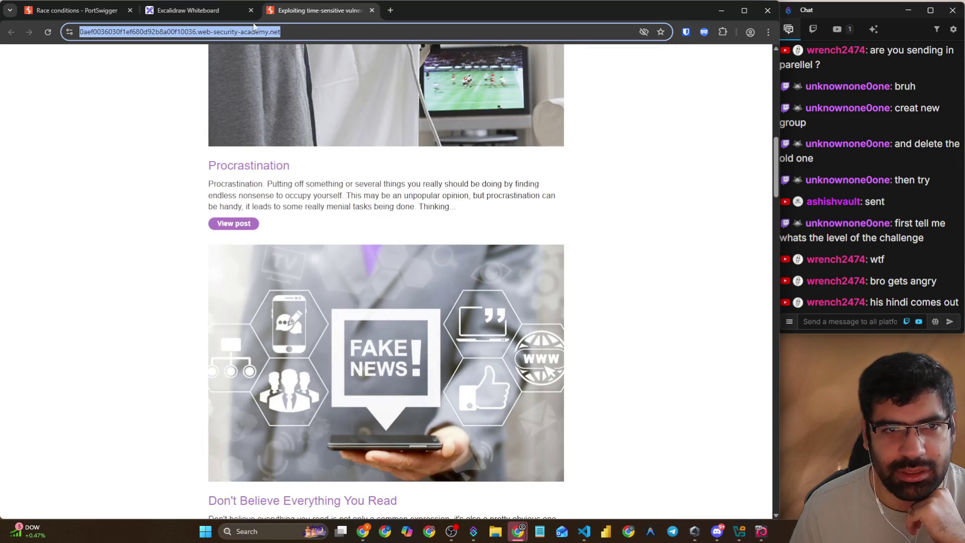
{"action": "key", "text": "alt+Tab"}
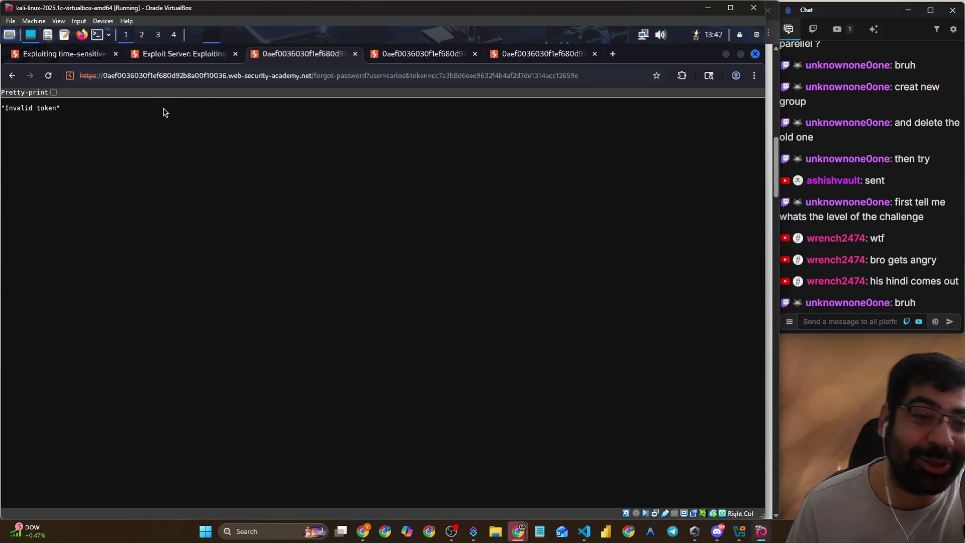
- Read the reset email text in the exploit server inbox, then open Group 10 in Burp Repeater
{"action": "left_click", "coordinate": [171, 61]}
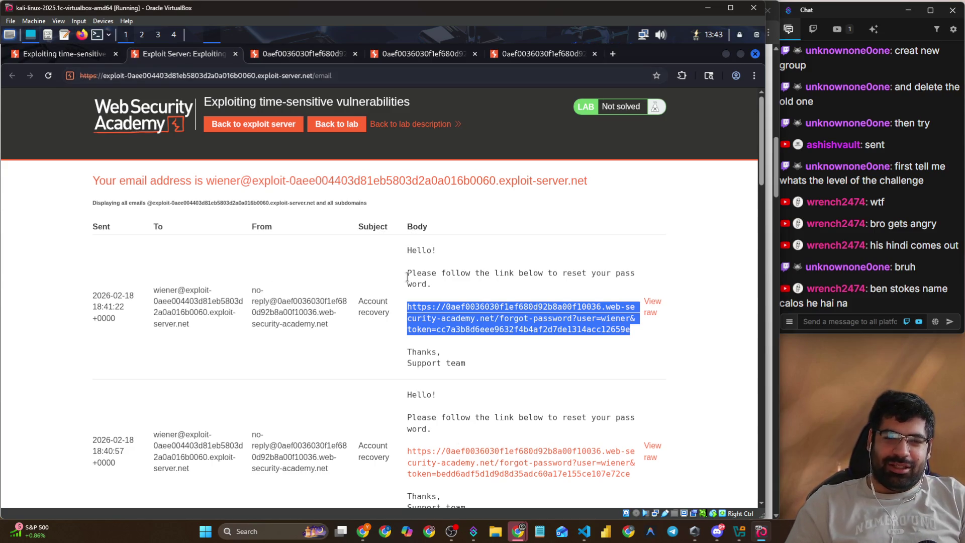
{"action": "left_click_drag", "start_coordinate": [408, 277], "coordinate": [431, 284]}
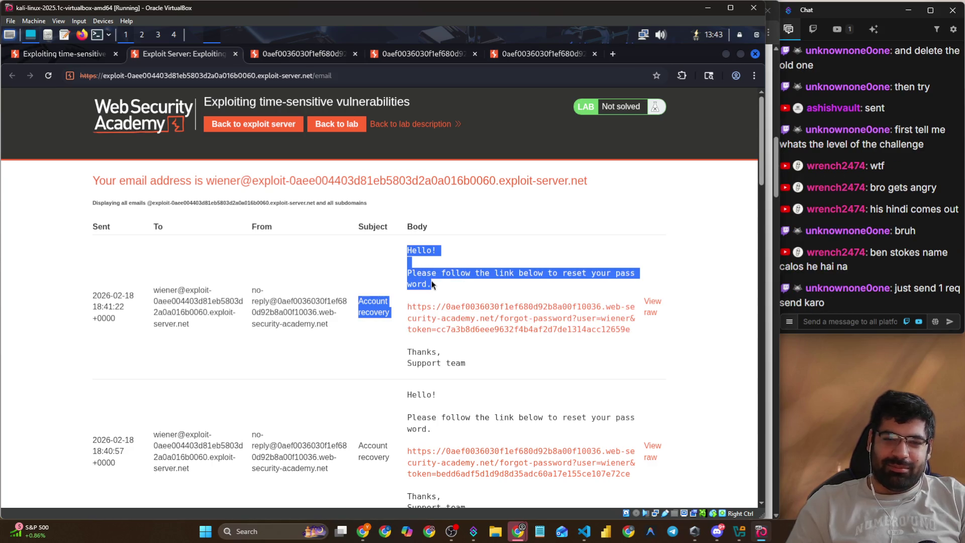
{"action": "left_click", "coordinate": [423, 277]}
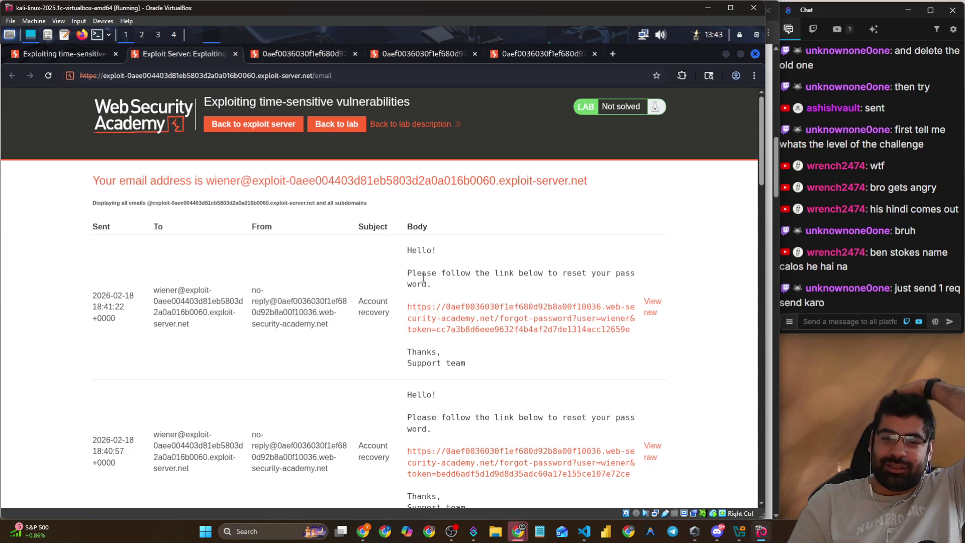
{"action": "triple_click", "coordinate": [424, 277]}
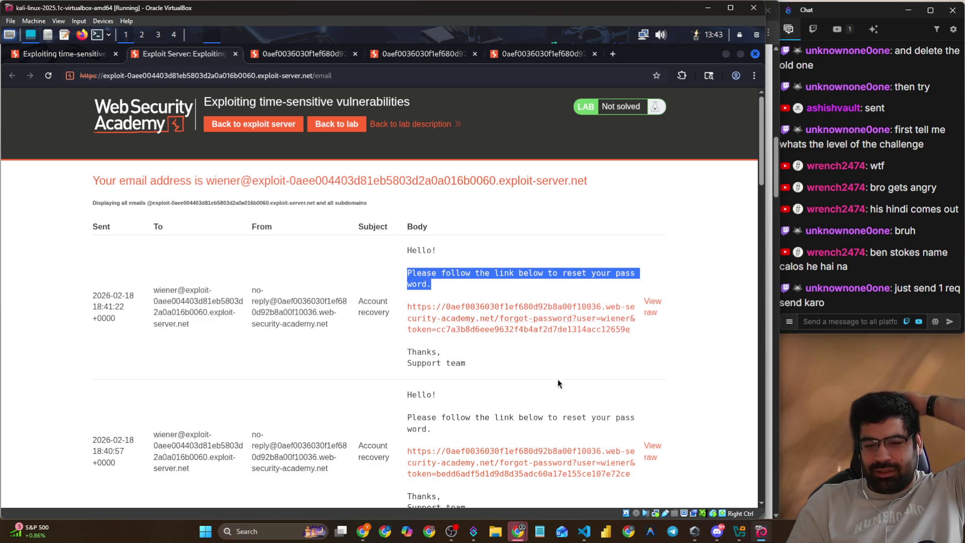
{"action": "left_click", "coordinate": [197, 31]}
{"action": "left_click", "coordinate": [204, 68]}
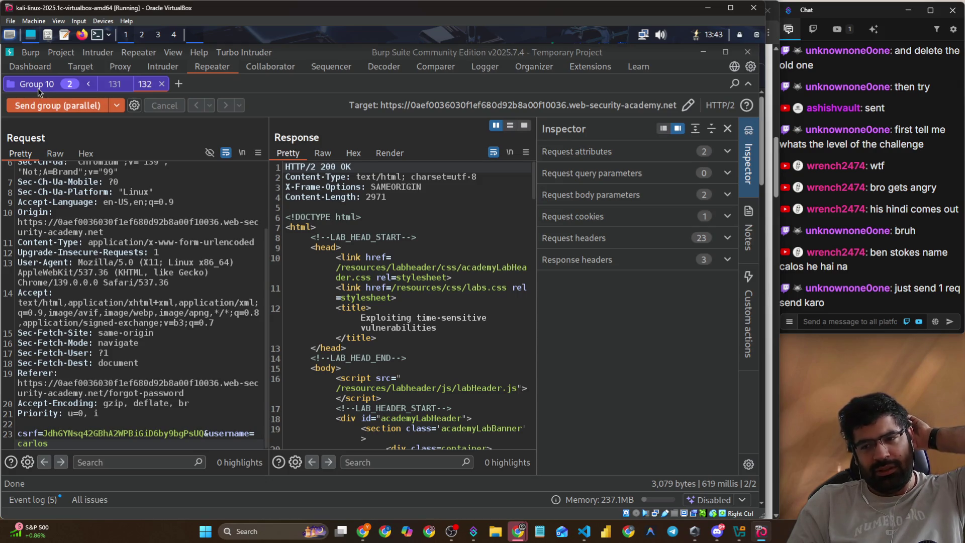
- Switch to 'Send current tab' mode and send request 131 for wiener on its own
{"action": "left_click", "coordinate": [113, 85]}
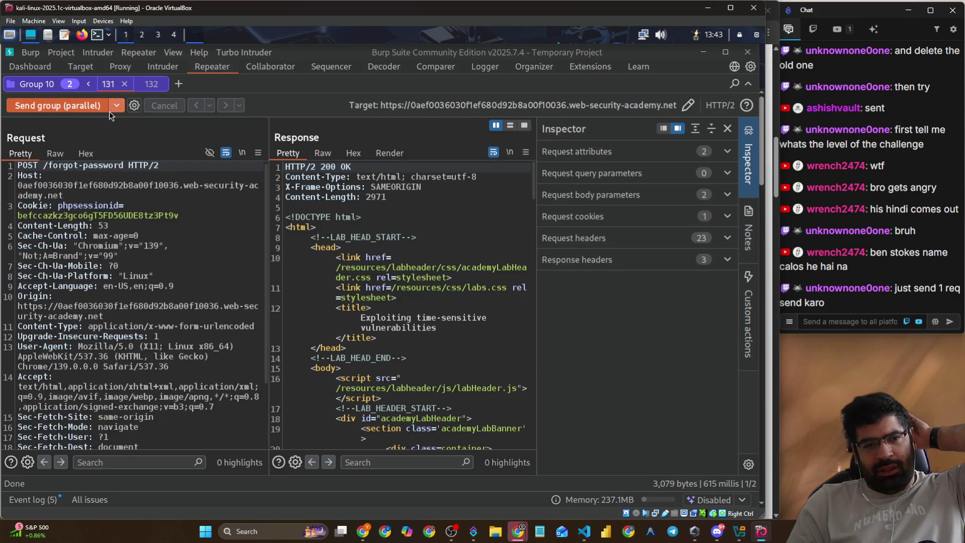
{"action": "left_click", "coordinate": [113, 108]}
{"action": "left_click", "coordinate": [107, 139]}
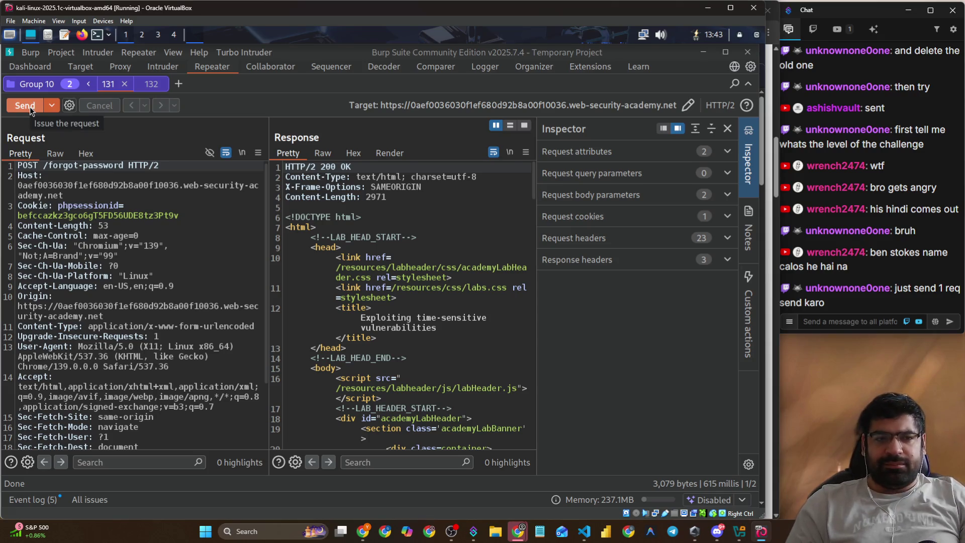
{"action": "scroll", "coordinate": [143, 291], "scroll_direction": "down", "scroll_amount": 3}
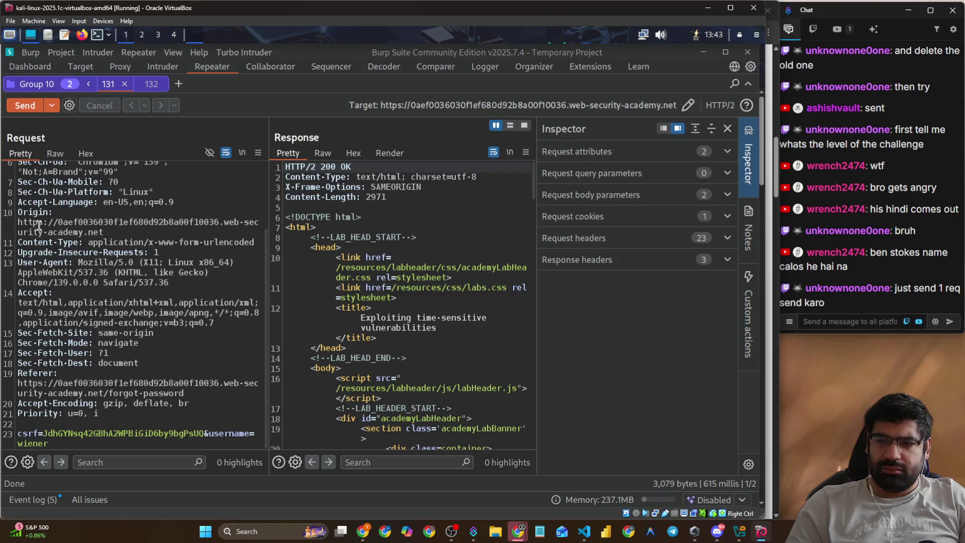
{"action": "left_click", "coordinate": [42, 104]}
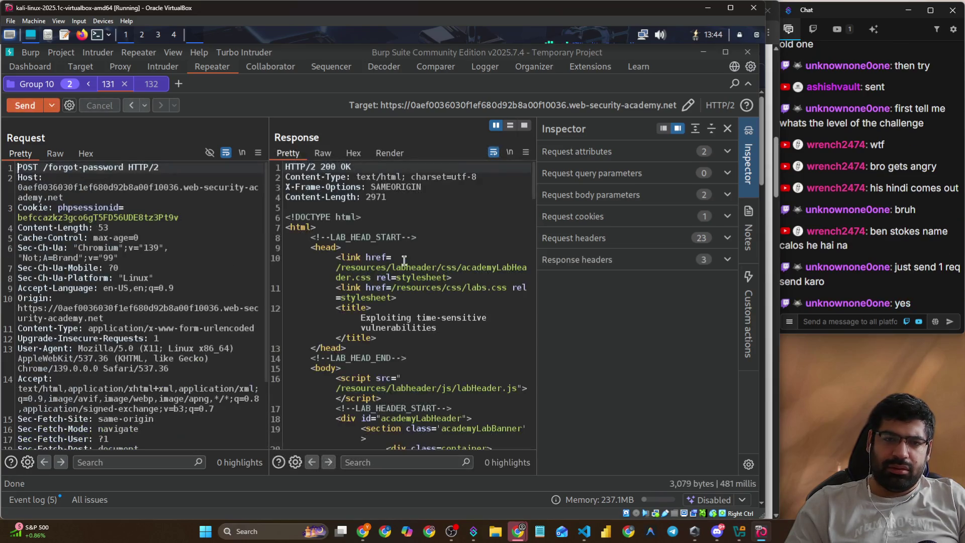
{"action": "key", "text": "alt+Tab"}
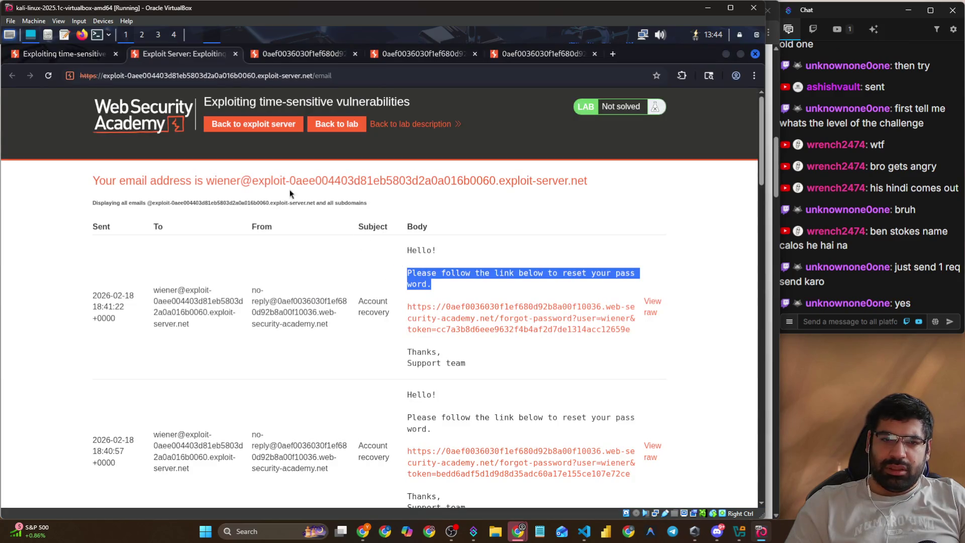
- Reload the inbox, open the 18:43:59 reset link, and load it with user carlos
{"action": "left_click", "coordinate": [546, 358]}
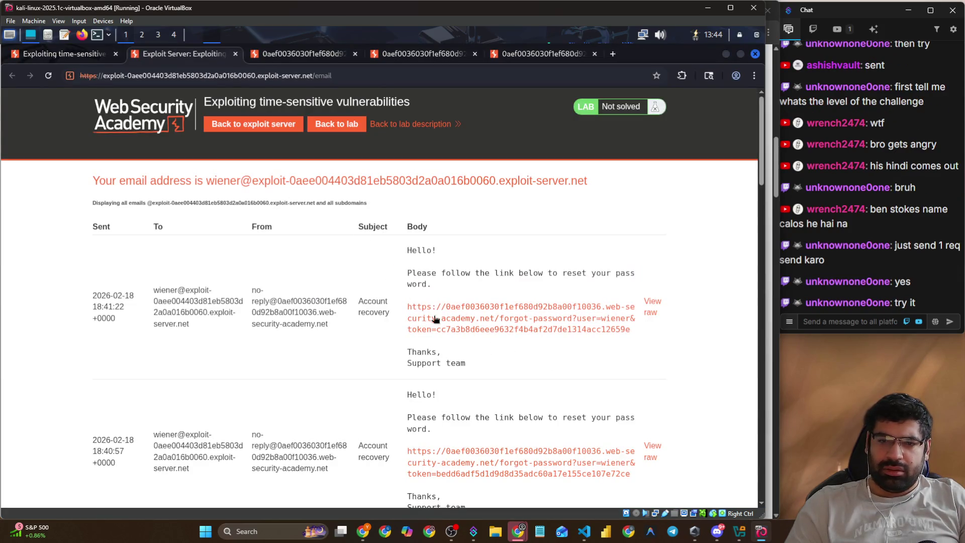
{"action": "left_click", "coordinate": [48, 75]}
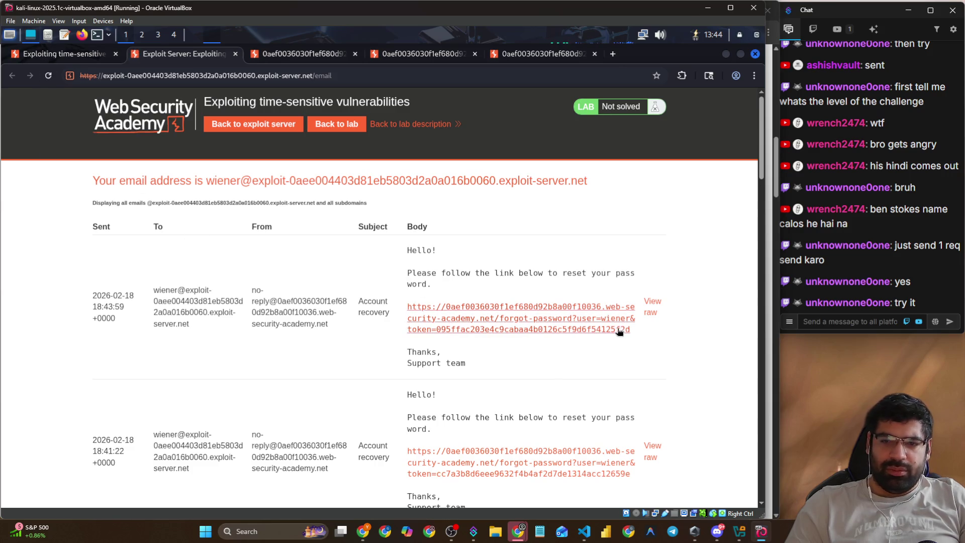
{"action": "left_click", "coordinate": [557, 324]}
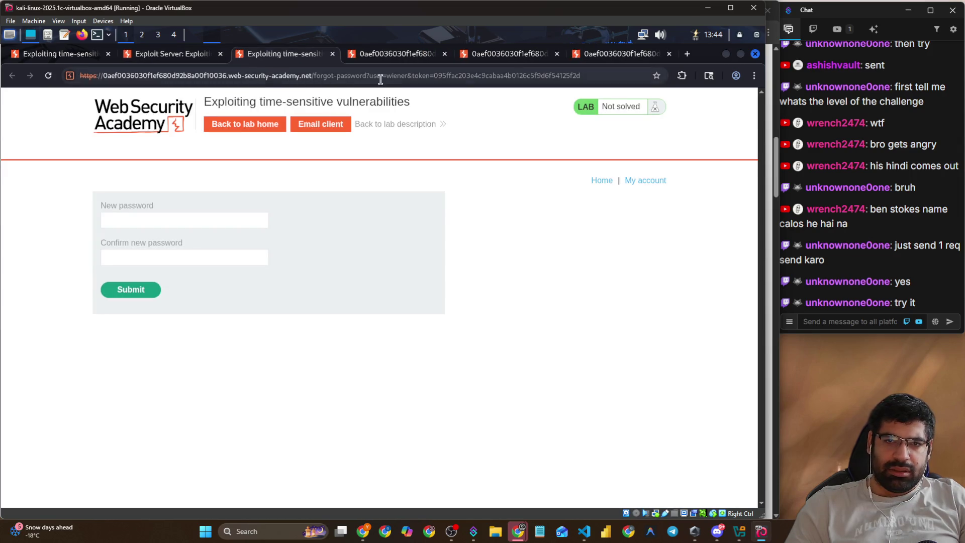
{"action": "double_click", "coordinate": [392, 76]}
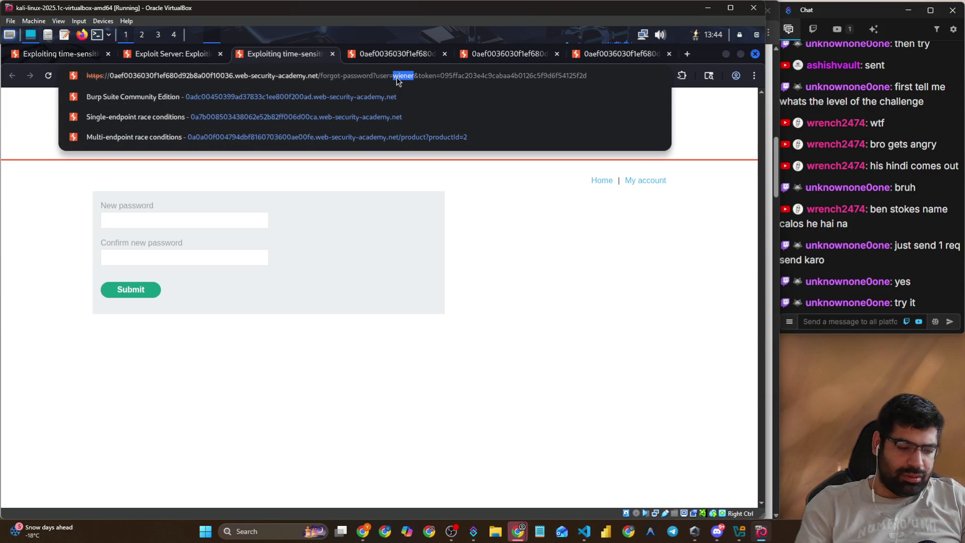
{"action": "type", "text": "carlos"}
{"action": "key", "text": "Return"}
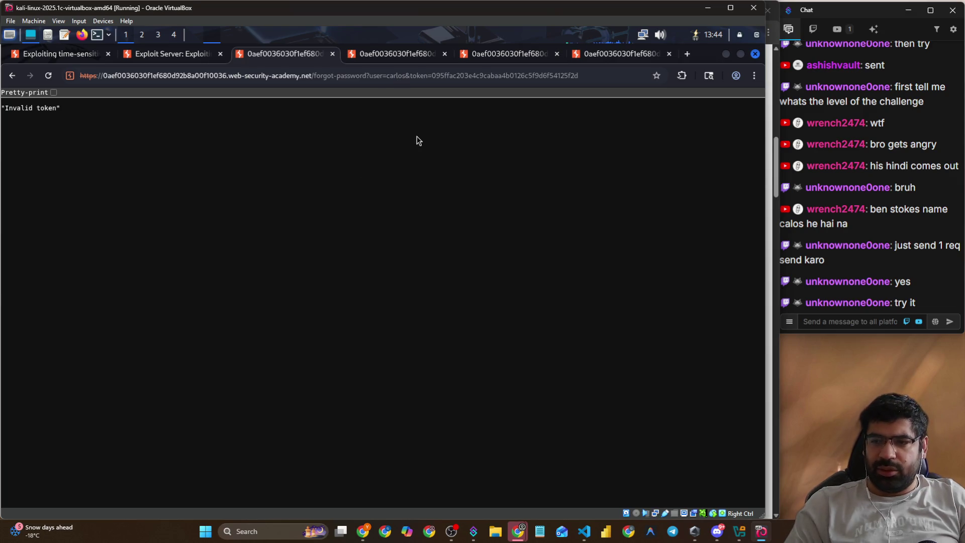
{"action": "key", "text": "alt+Tab"}
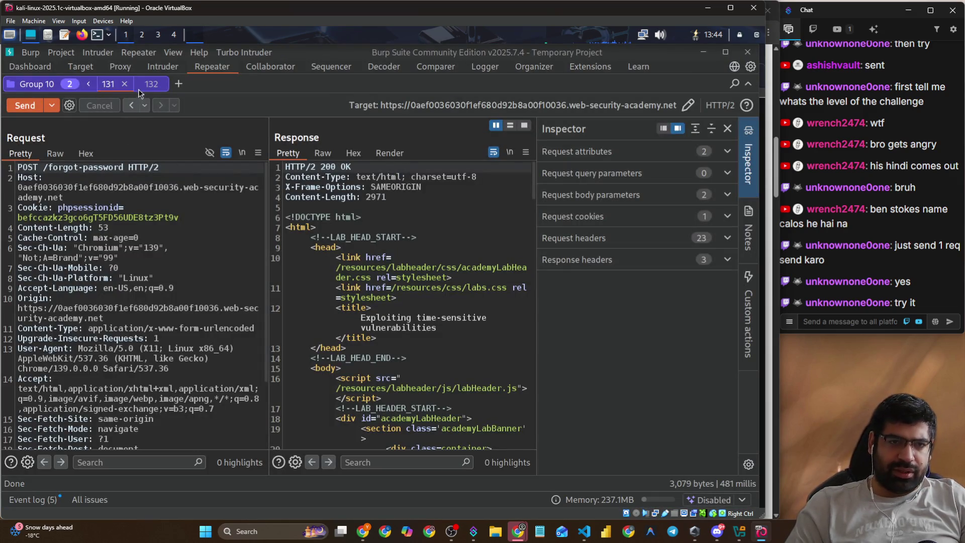
- Send Group 10 in parallel, then open Turbo Intruder on the request and enlarge its window
{"action": "left_click", "coordinate": [51, 106]}
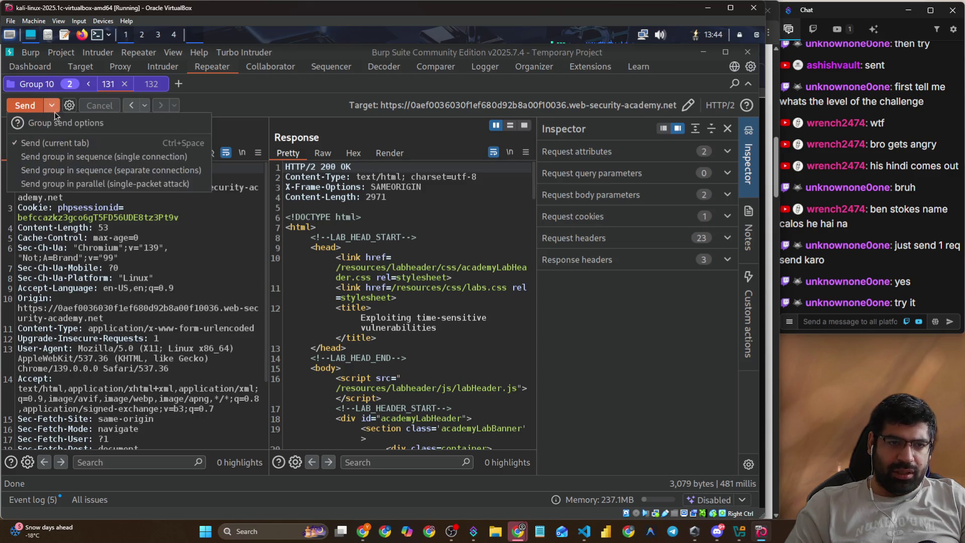
{"action": "left_click", "coordinate": [62, 185]}
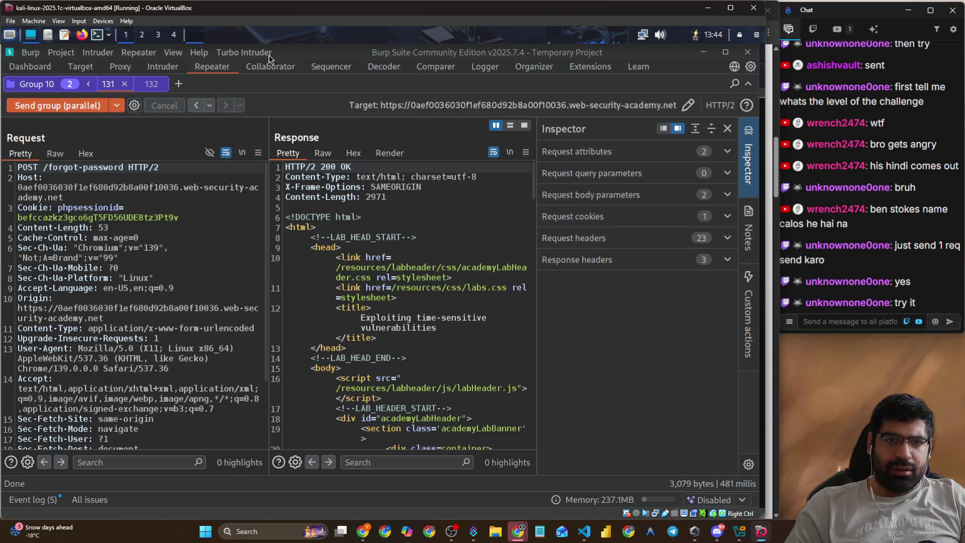
{"action": "left_click", "coordinate": [244, 52]}
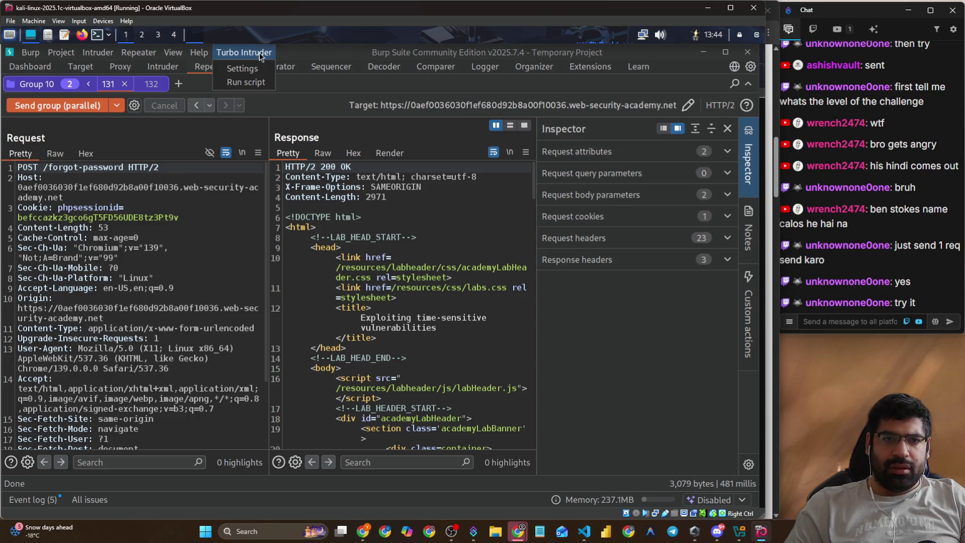
{"action": "left_click", "coordinate": [245, 82]}
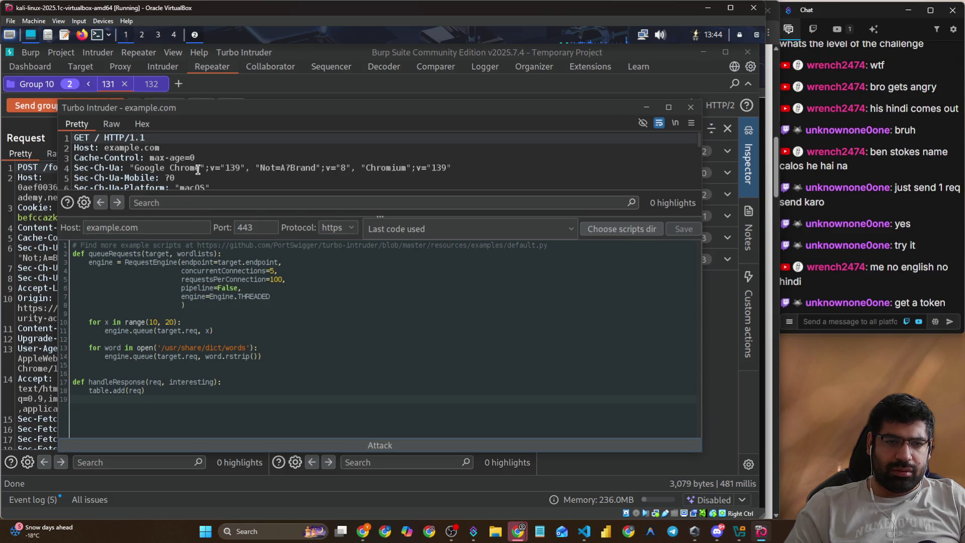
{"action": "scroll", "coordinate": [201, 168], "scroll_direction": "down", "scroll_amount": 5}
{"action": "scroll", "coordinate": [202, 168], "scroll_direction": "down", "scroll_amount": 3}
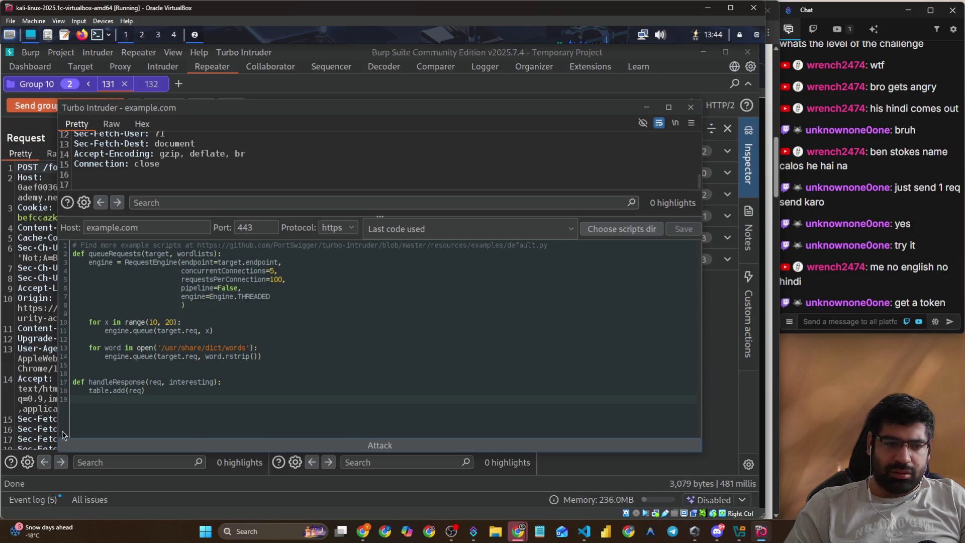
{"action": "left_click_drag", "start_coordinate": [61, 447], "coordinate": [11, 477]}
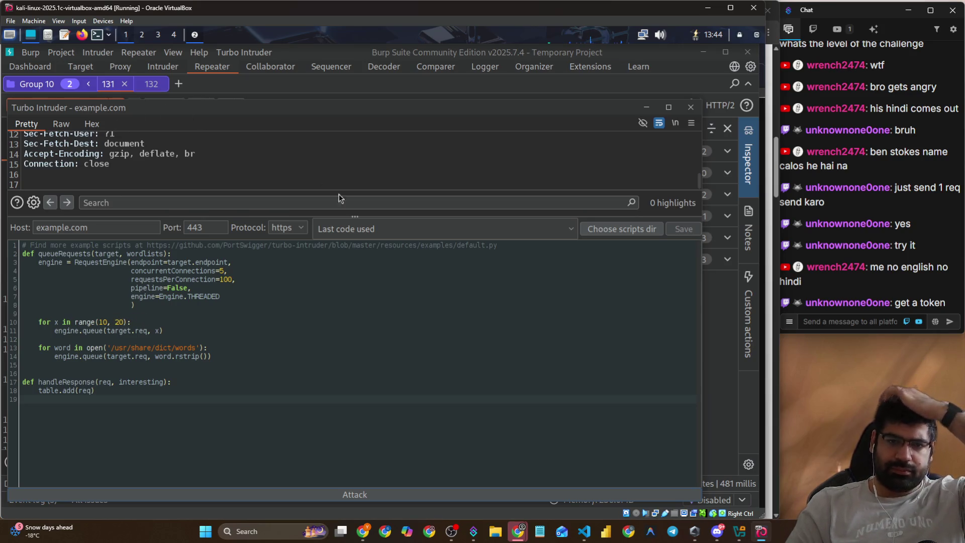
- Load and review the examples/timing.py script, then close Turbo Intruder
{"action": "left_click", "coordinate": [390, 234]}
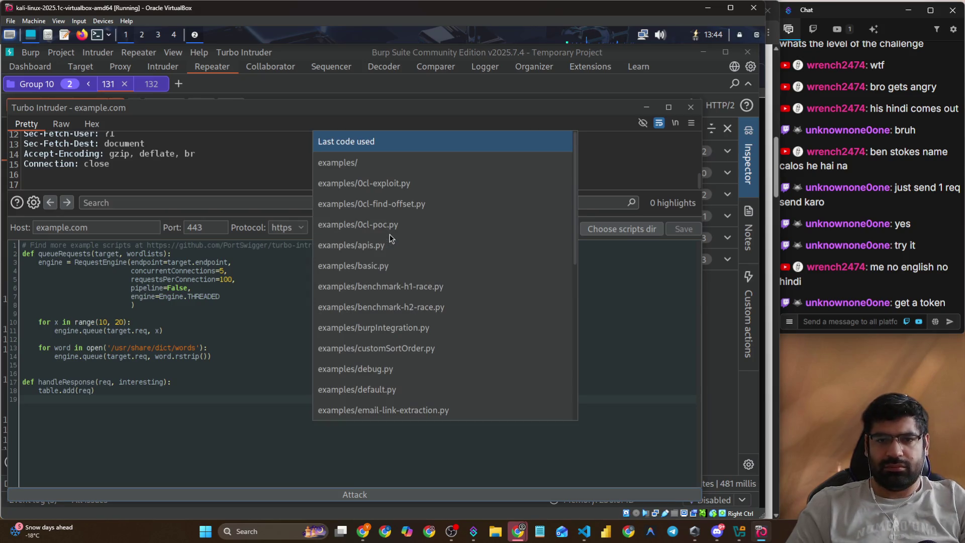
{"action": "scroll", "coordinate": [405, 246], "scroll_direction": "down", "scroll_amount": 4}
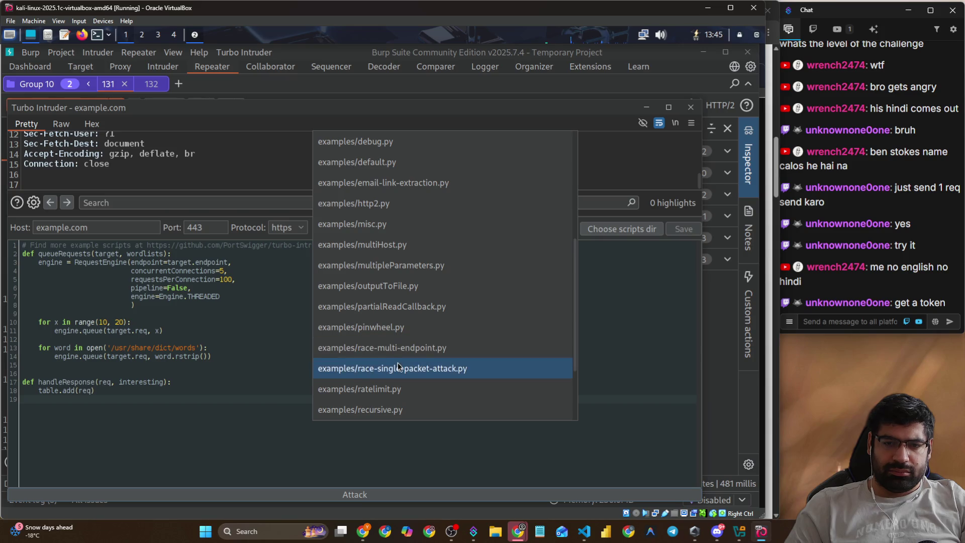
{"action": "scroll", "coordinate": [398, 369], "scroll_direction": "down", "scroll_amount": 2}
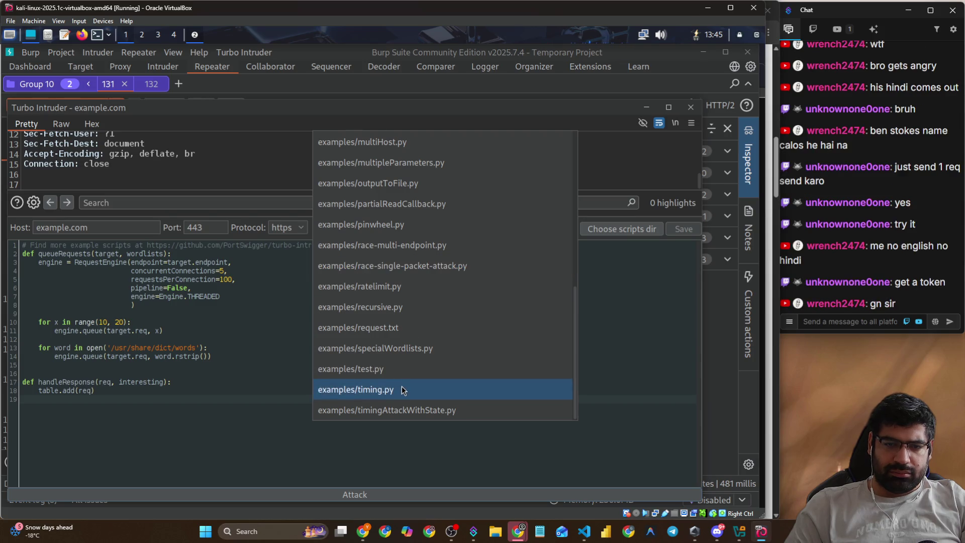
{"action": "left_click", "coordinate": [402, 388]}
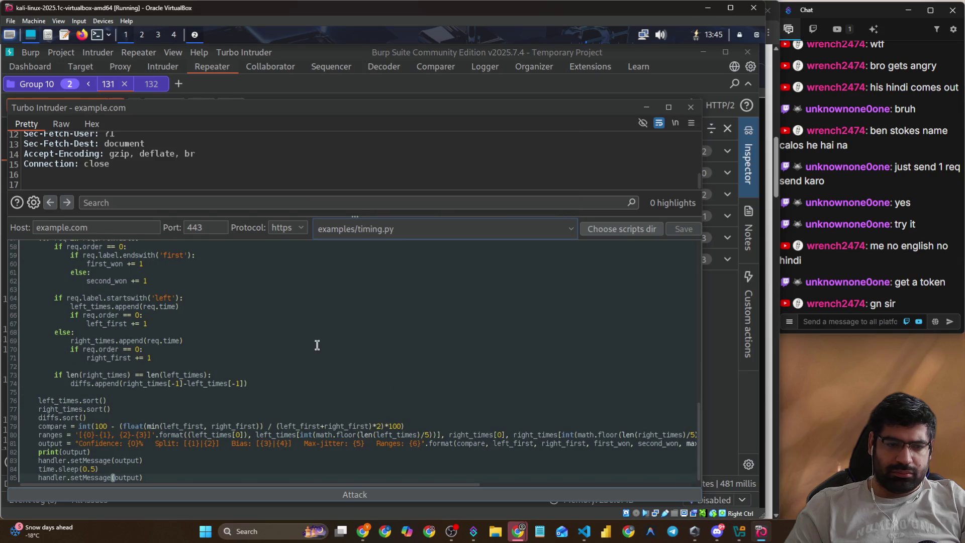
{"action": "scroll", "coordinate": [308, 342], "scroll_direction": "down", "scroll_amount": 1}
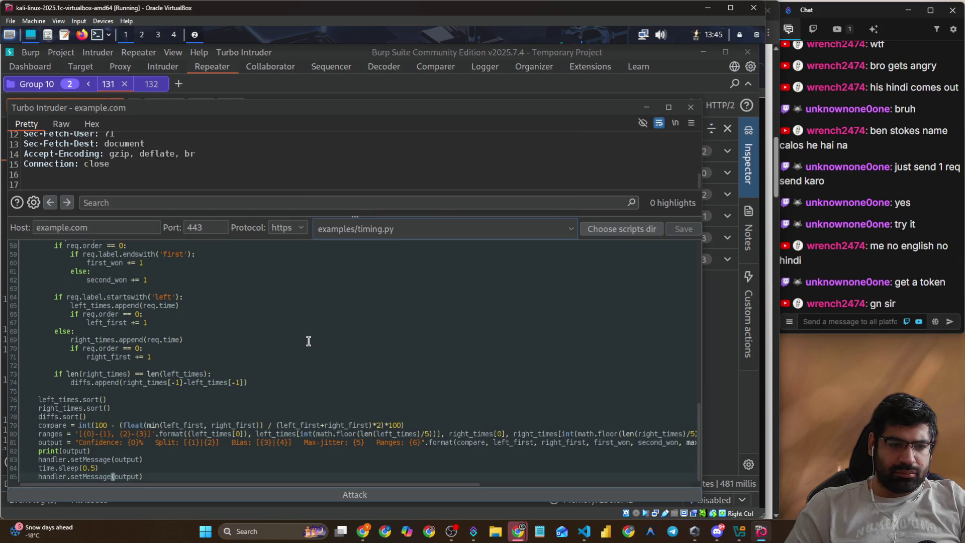
{"action": "scroll", "coordinate": [96, 341], "scroll_direction": "up", "scroll_amount": 6}
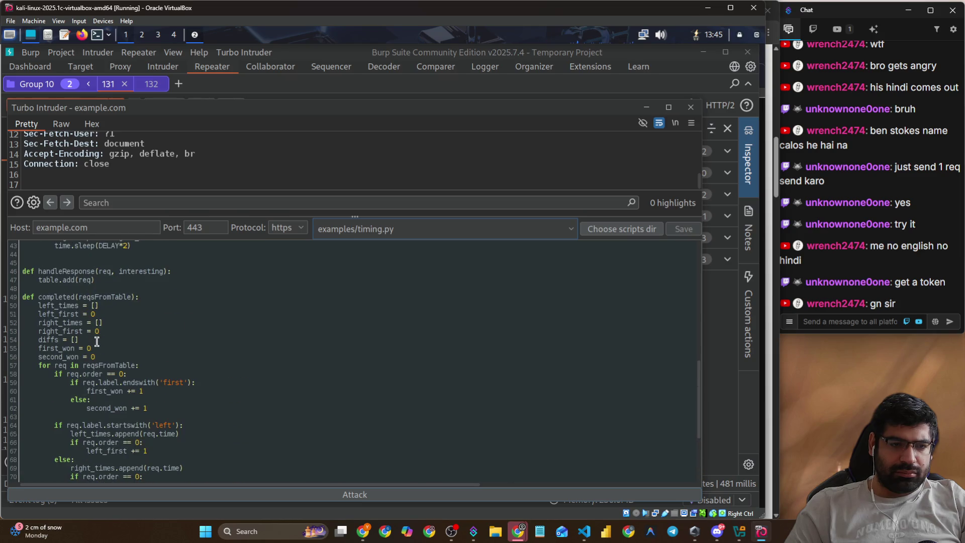
{"action": "scroll", "coordinate": [97, 341], "scroll_direction": "up", "scroll_amount": 3}
{"action": "scroll", "coordinate": [97, 341], "scroll_direction": "up", "scroll_amount": 6}
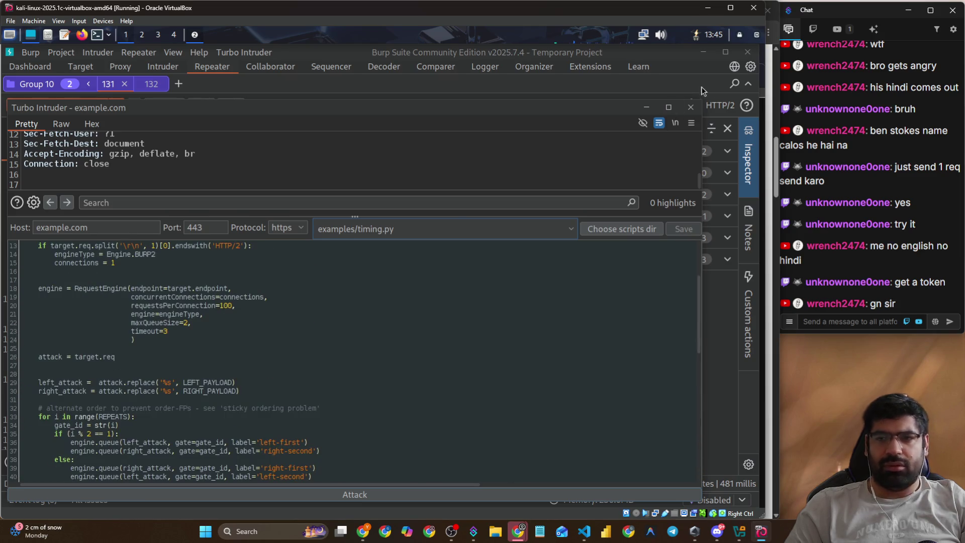
{"action": "left_click", "coordinate": [692, 107]}
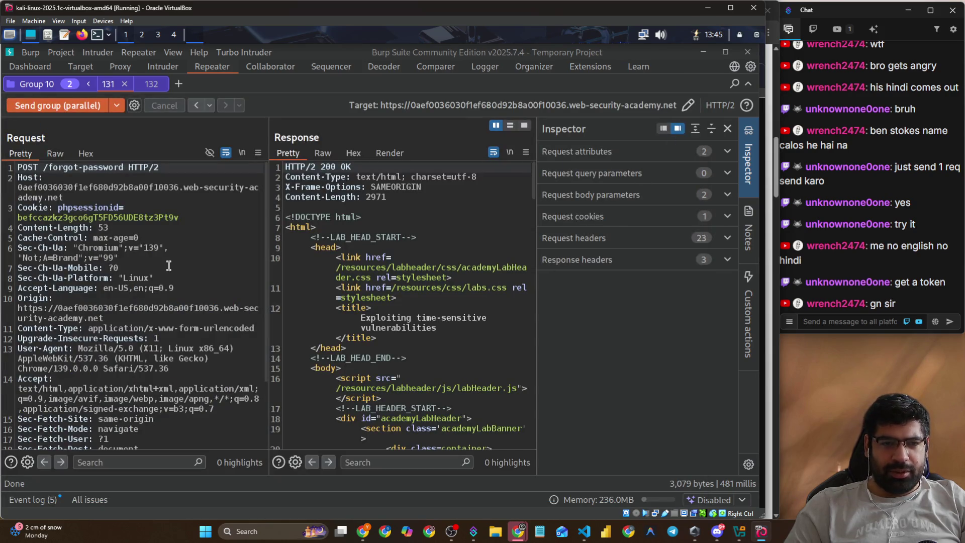
- Review the full response in a widened Response pane, then resend Group 10 in parallel
{"action": "scroll", "coordinate": [169, 266], "scroll_direction": "down", "scroll_amount": 3}
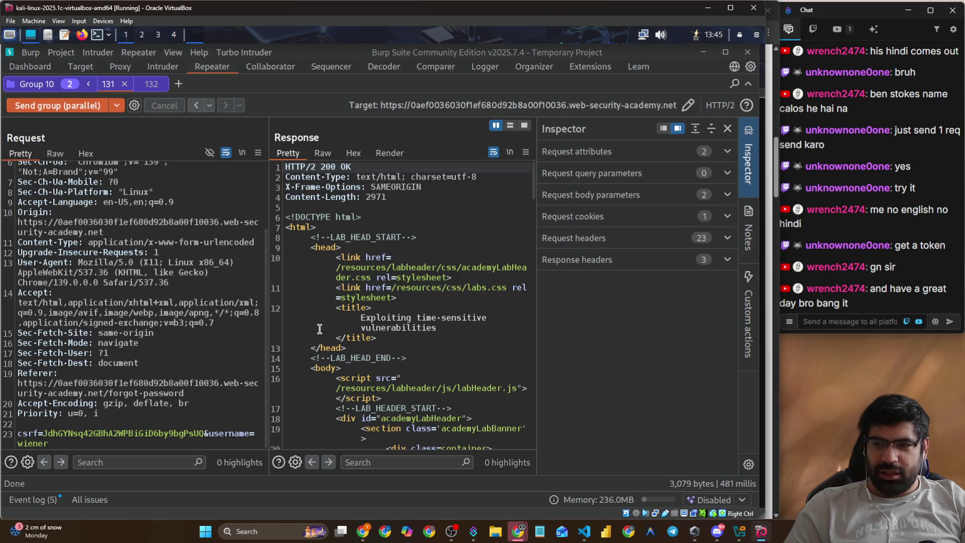
{"action": "scroll", "coordinate": [320, 329], "scroll_direction": "down", "scroll_amount": 8}
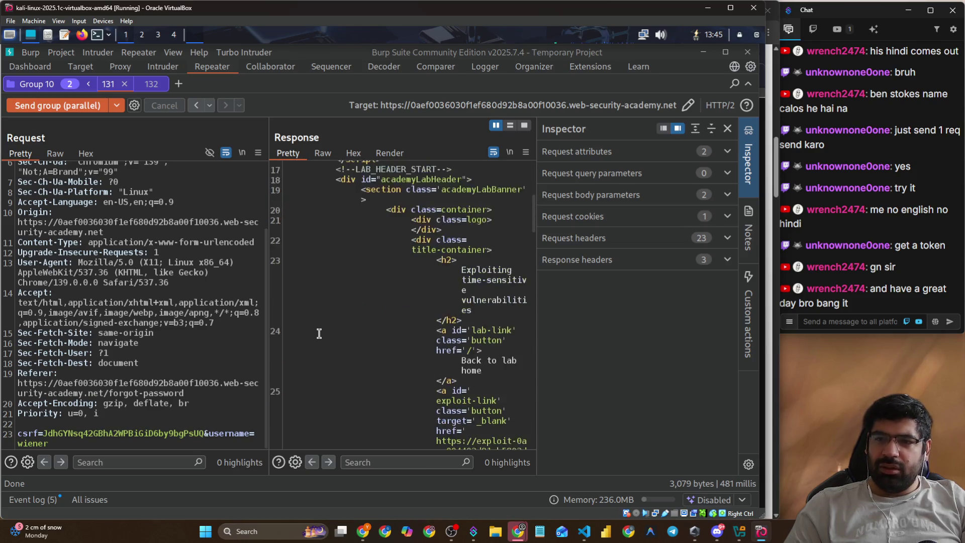
{"action": "scroll", "coordinate": [319, 333], "scroll_direction": "down", "scroll_amount": 10}
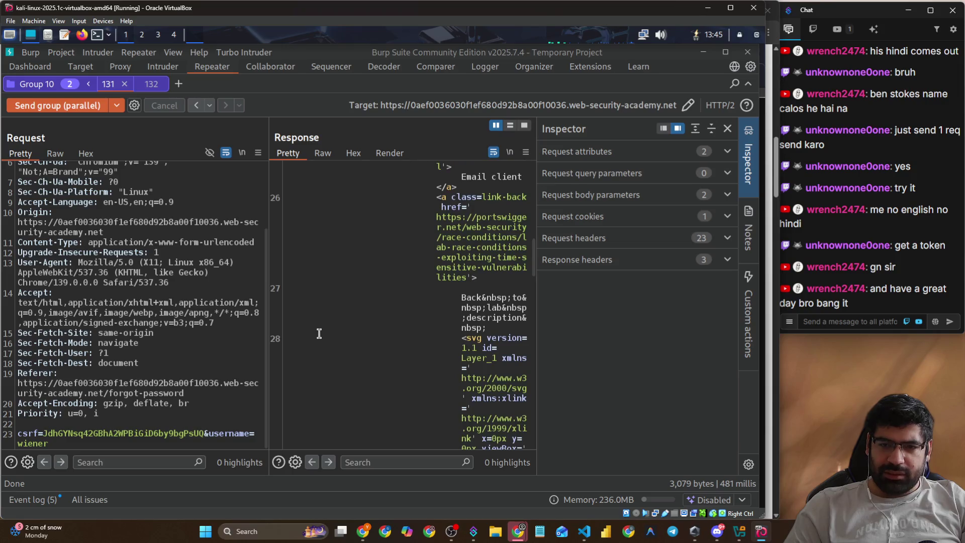
{"action": "scroll", "coordinate": [319, 333], "scroll_direction": "down", "scroll_amount": 10}
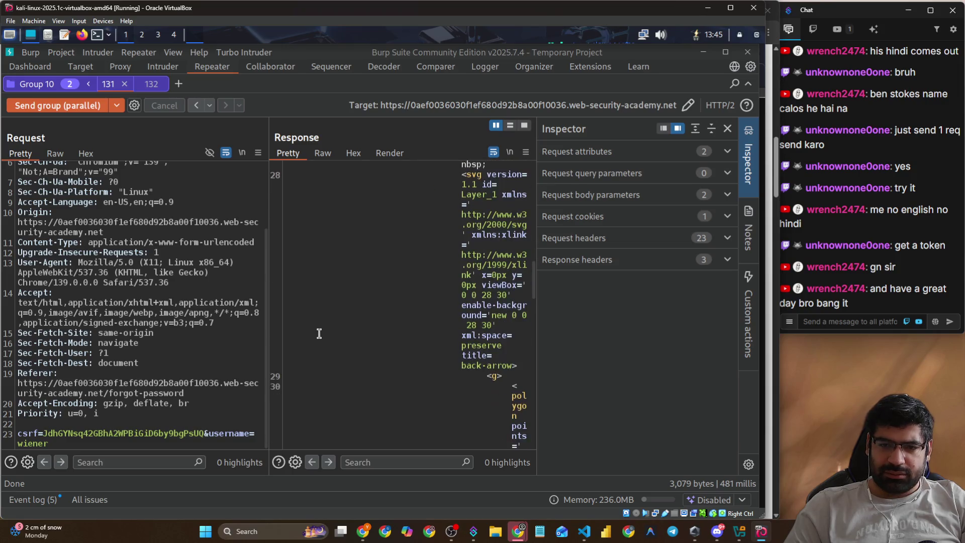
{"action": "scroll", "coordinate": [319, 334], "scroll_direction": "down", "scroll_amount": 15}
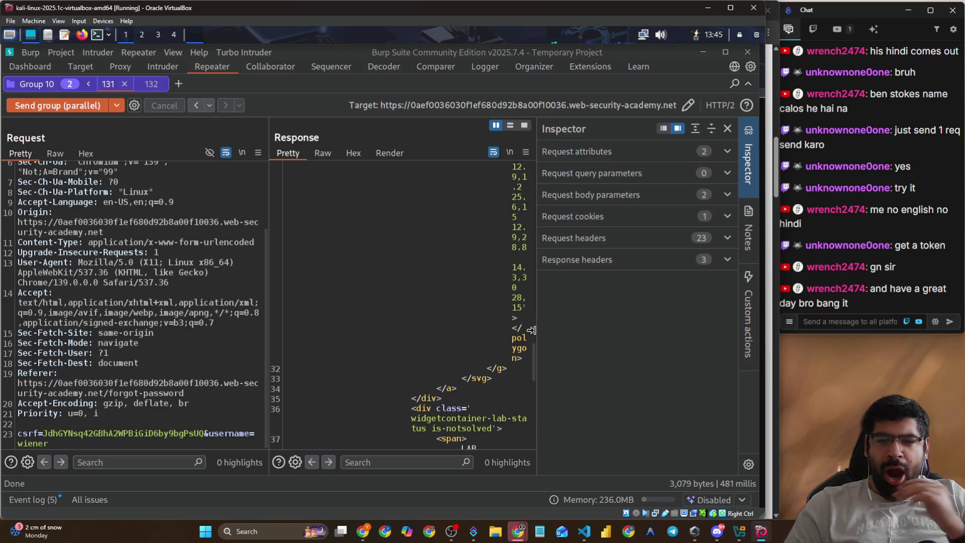
{"action": "left_click_drag", "start_coordinate": [537, 333], "coordinate": [597, 333]}
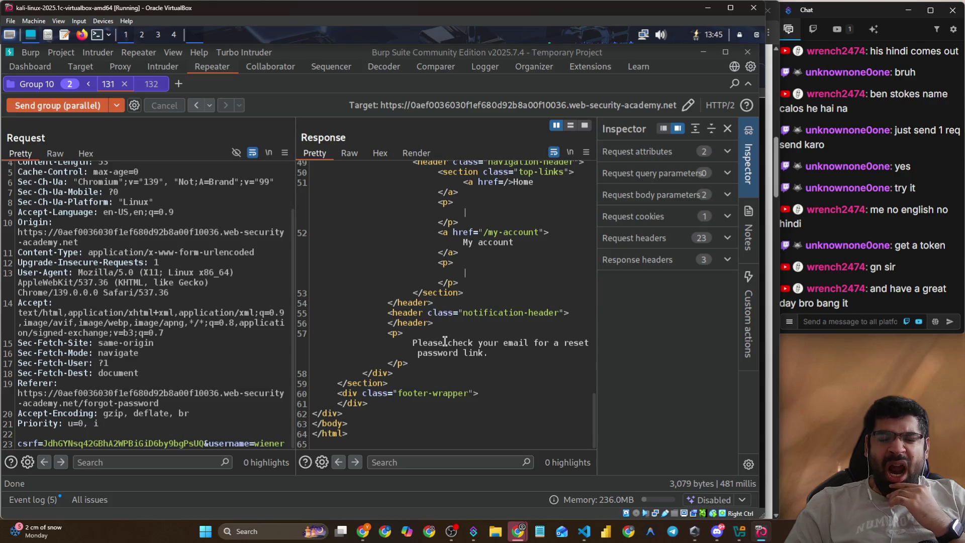
{"action": "scroll", "coordinate": [445, 341], "scroll_direction": "up", "scroll_amount": 5}
{"action": "left_click", "coordinate": [139, 233]}
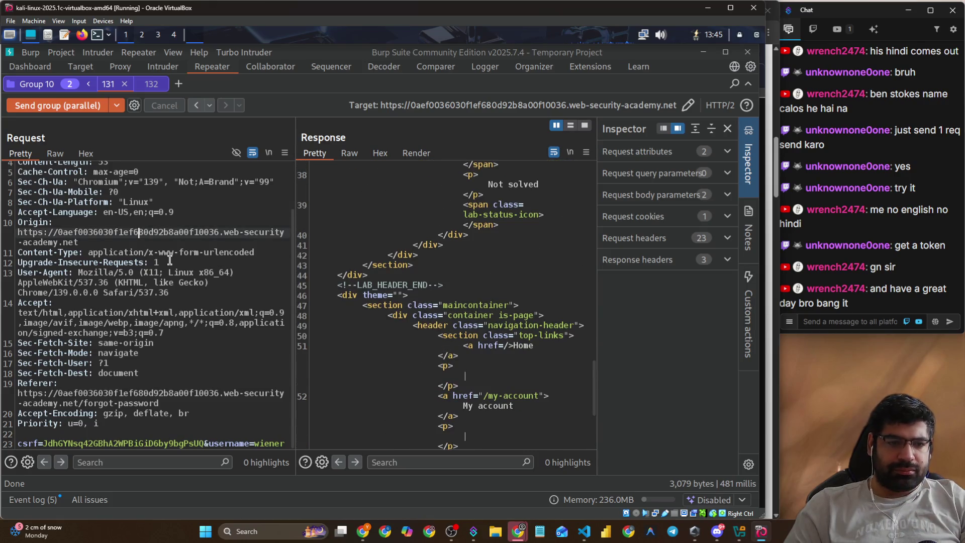
{"action": "left_click", "coordinate": [67, 105]}
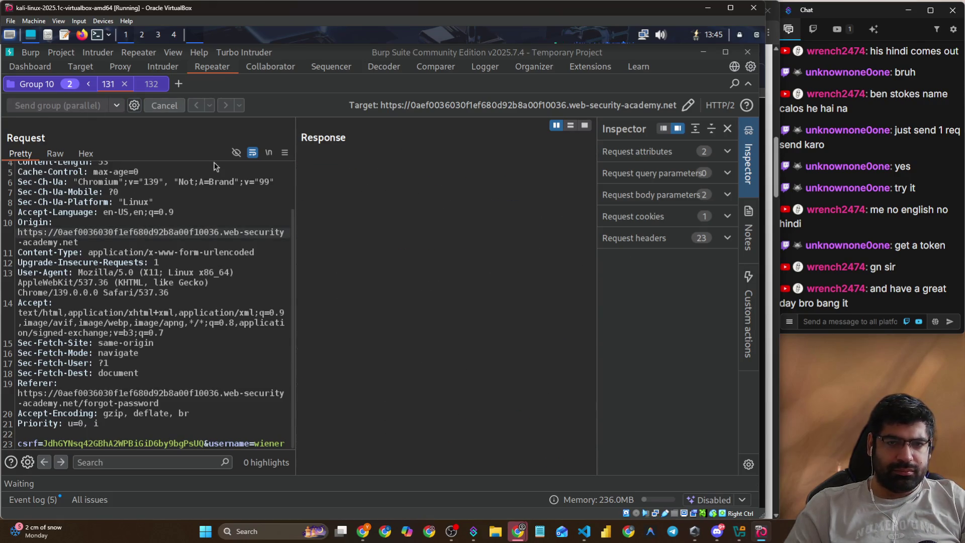
{"action": "key", "text": "alt+Tab"}
- Close the four stale forgot-password tabs and bring up the Discord server chat
{"action": "left_click", "coordinate": [333, 54]}
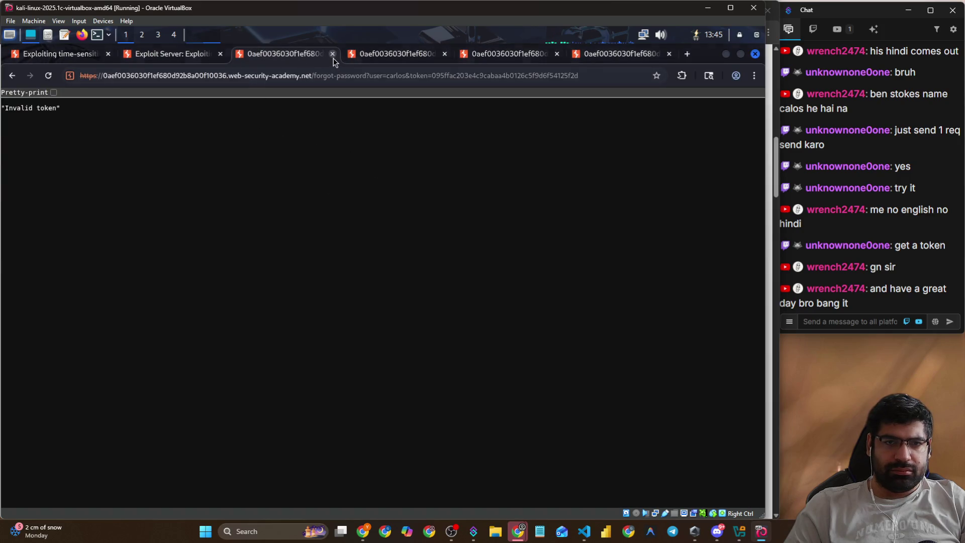
{"action": "left_click", "coordinate": [332, 53]}
{"action": "left_click", "coordinate": [332, 54]}
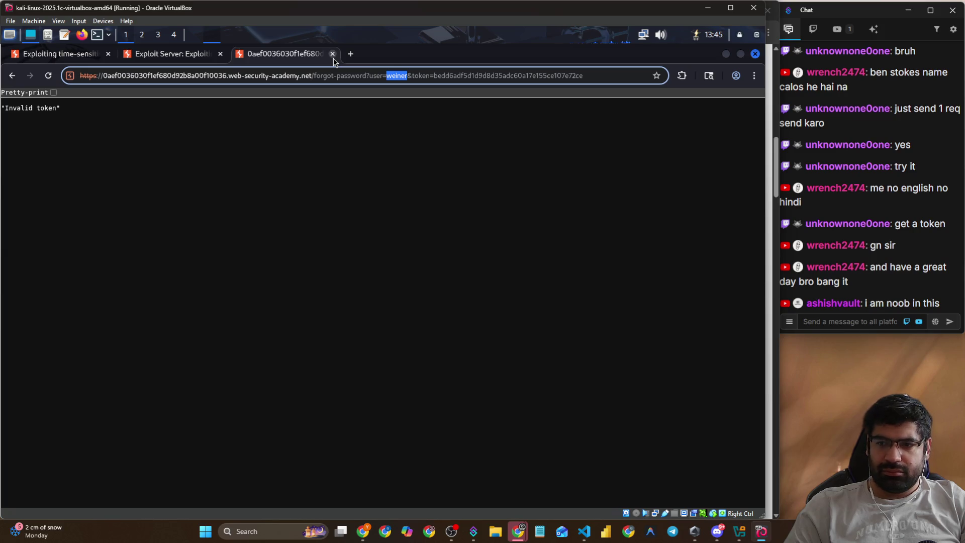
{"action": "left_click", "coordinate": [333, 54]}
{"action": "left_click", "coordinate": [714, 532]}
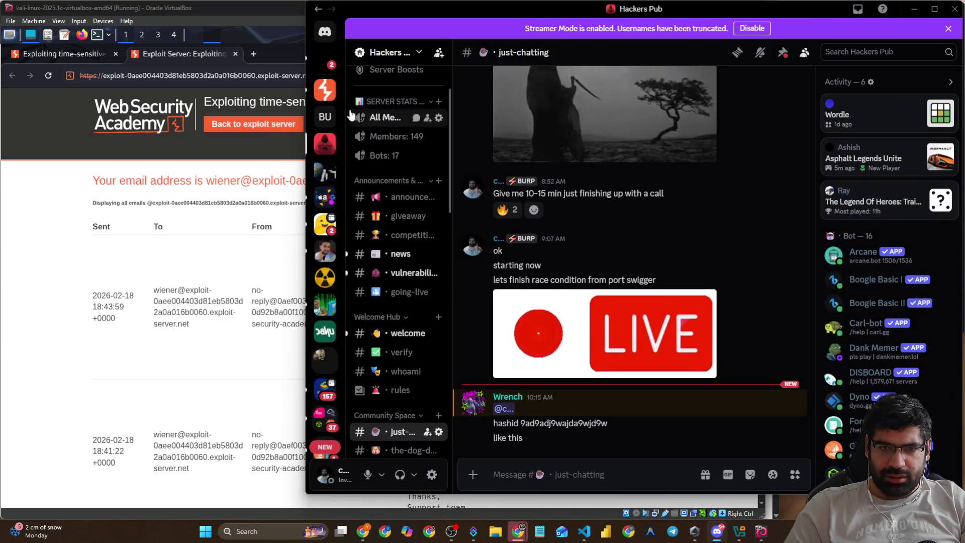
- Drag the Discord window to the left to reveal the exploit server's 18:43:59 reset email
{"action": "mouse_move", "coordinate": [451, 20]}
{"action": "left_mouse_down"}
{"action": "mouse_move", "coordinate": [0, 136]}
{"action": "mouse_move", "coordinate": [0, 160]}
{"action": "left_mouse_up"}
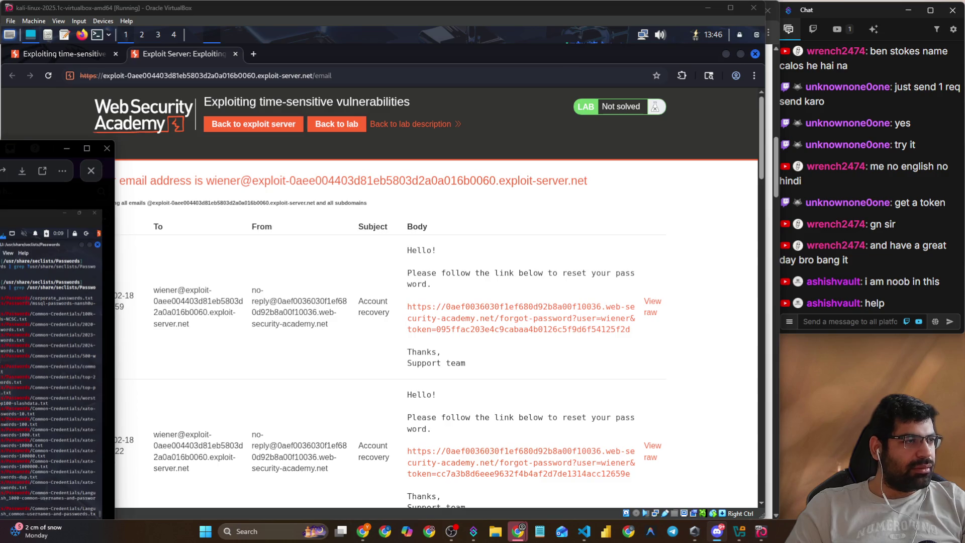
- Close the enlarged Discord image and return to the lab's forgot-password tab in the virtual machine
{"action": "key", "text": "Escape"}
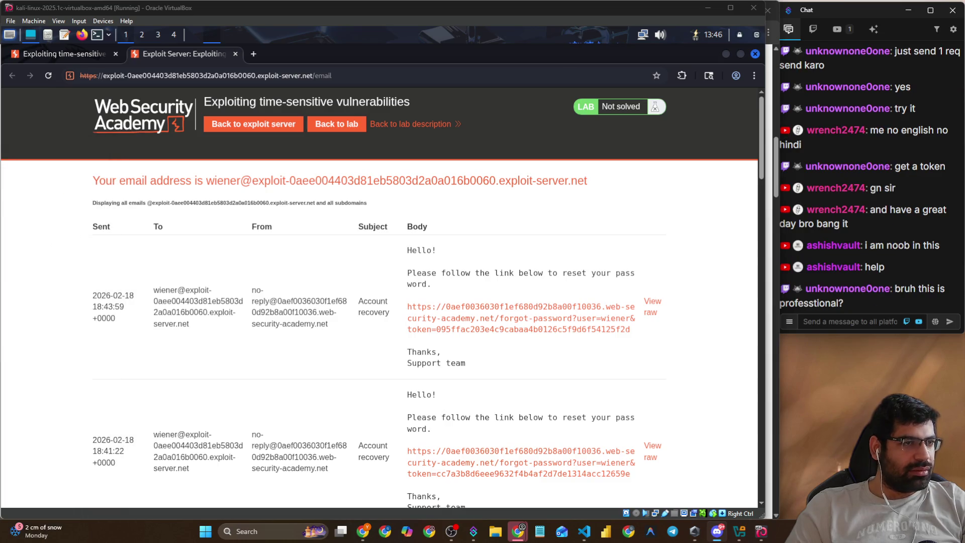
{"action": "left_click", "coordinate": [476, 415]}
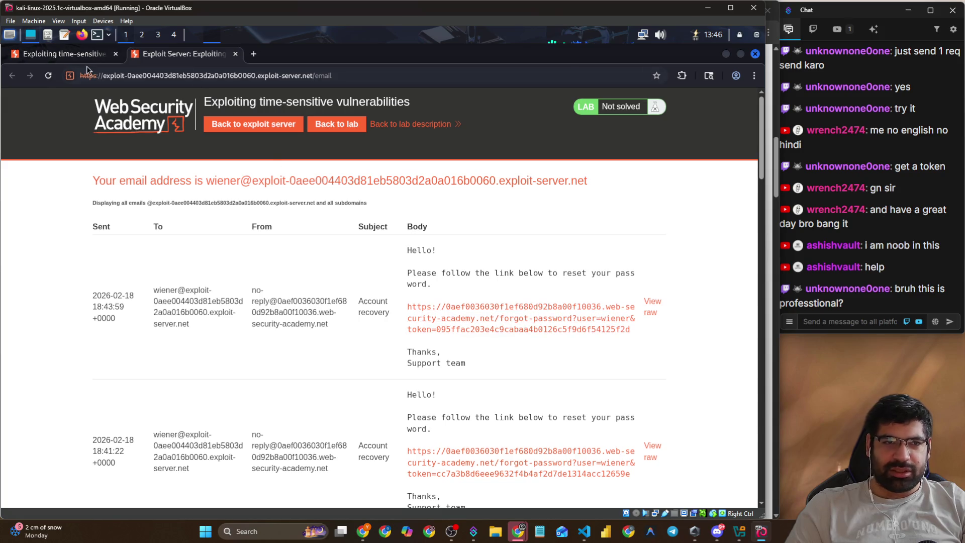
{"action": "left_click", "coordinate": [68, 57]}
- Switch from Burp Suite to the host Chrome window showing the lab instructions page
{"action": "key", "text": "alt+Tab"}
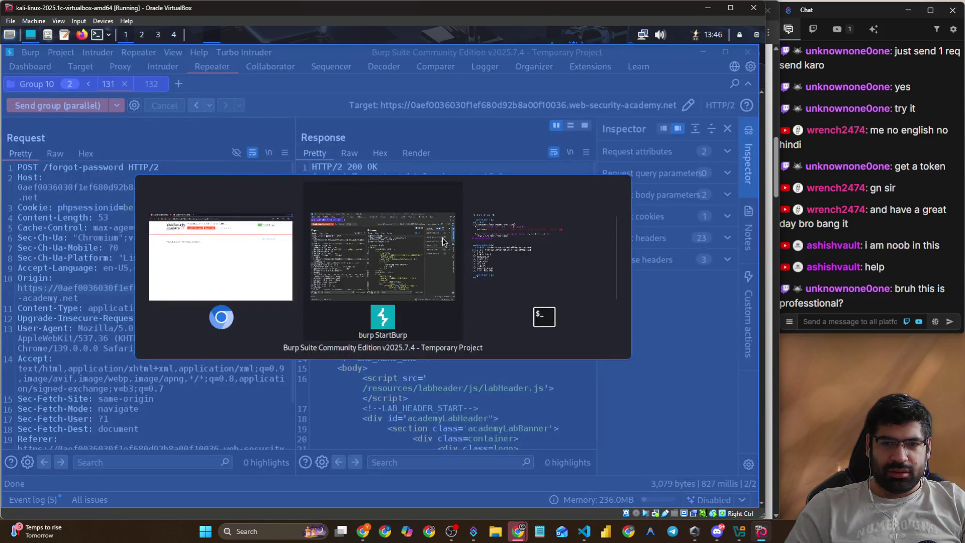
{"action": "key", "text": "alt+Tab"}
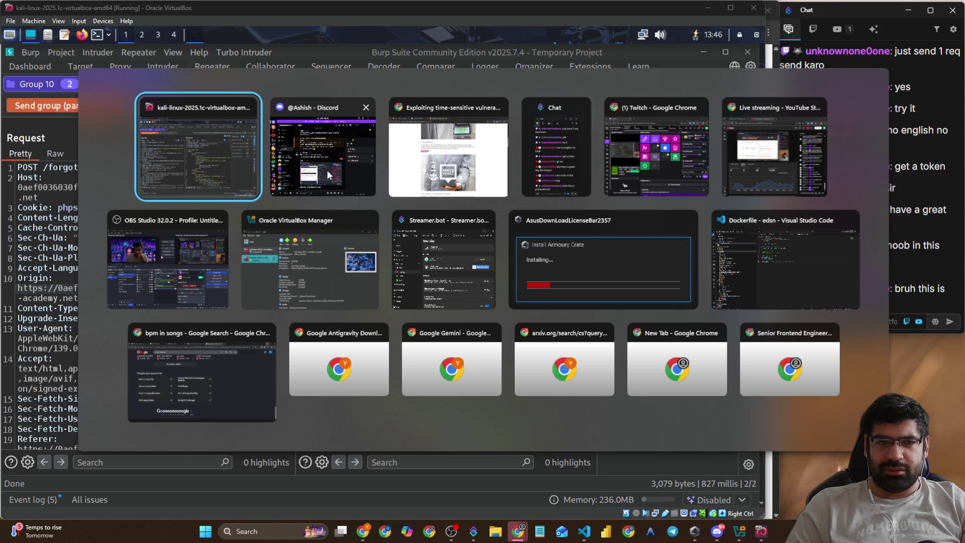
{"action": "left_click", "coordinate": [397, 150]}
{"action": "key", "text": "ctrl+1"}
- Reload the lab description page and check its Not solved status
{"action": "scroll", "coordinate": [408, 227], "scroll_direction": "up", "scroll_amount": 3}
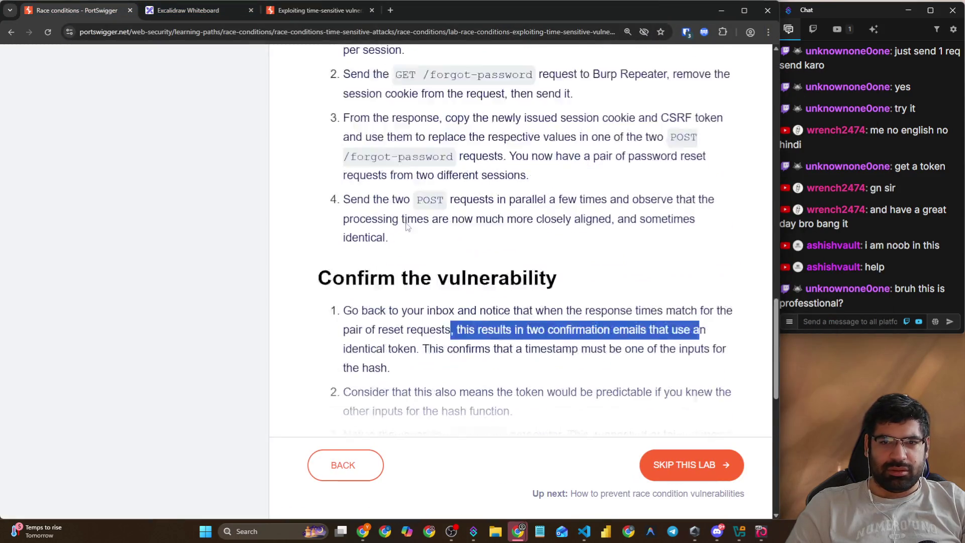
{"action": "scroll", "coordinate": [407, 226], "scroll_direction": "up", "scroll_amount": 15}
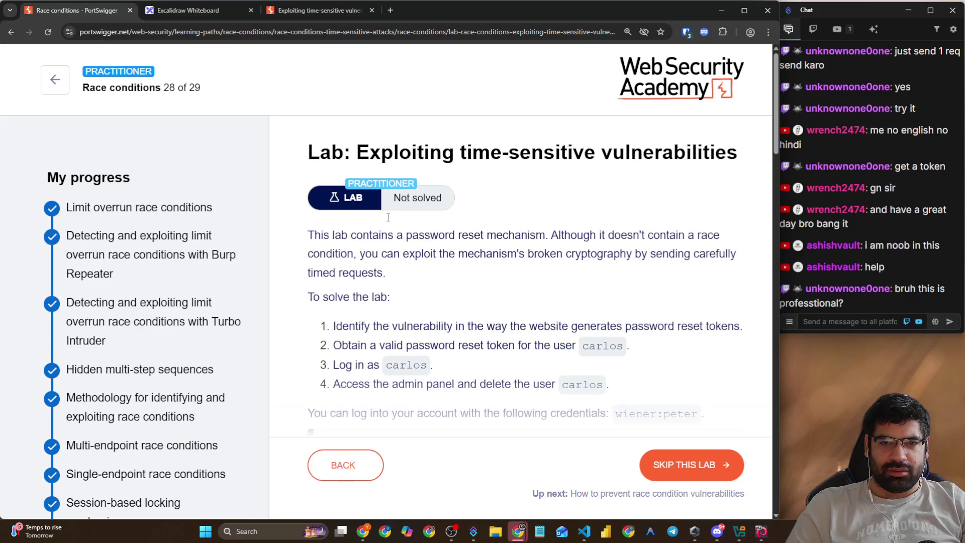
{"action": "left_click_drag", "start_coordinate": [356, 181], "coordinate": [421, 198]}
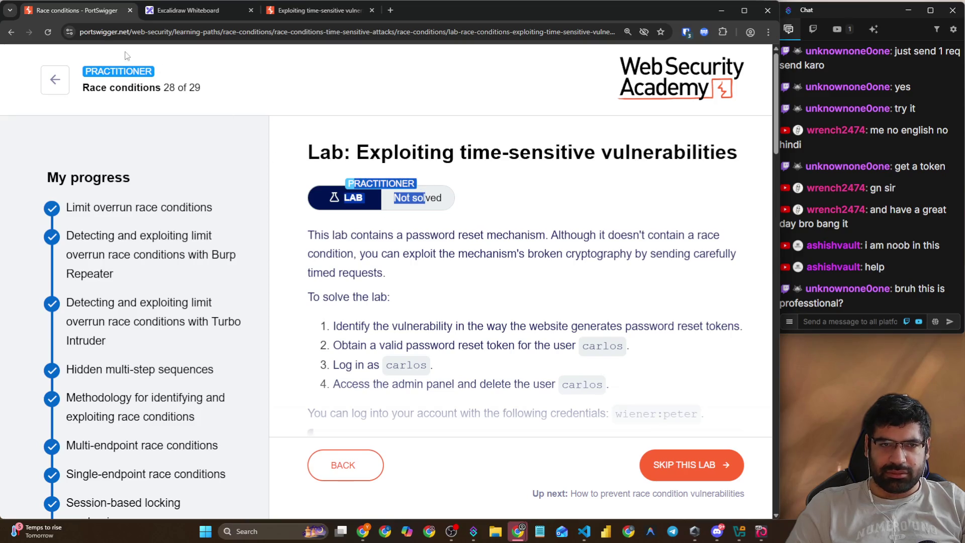
{"action": "left_click", "coordinate": [48, 33]}
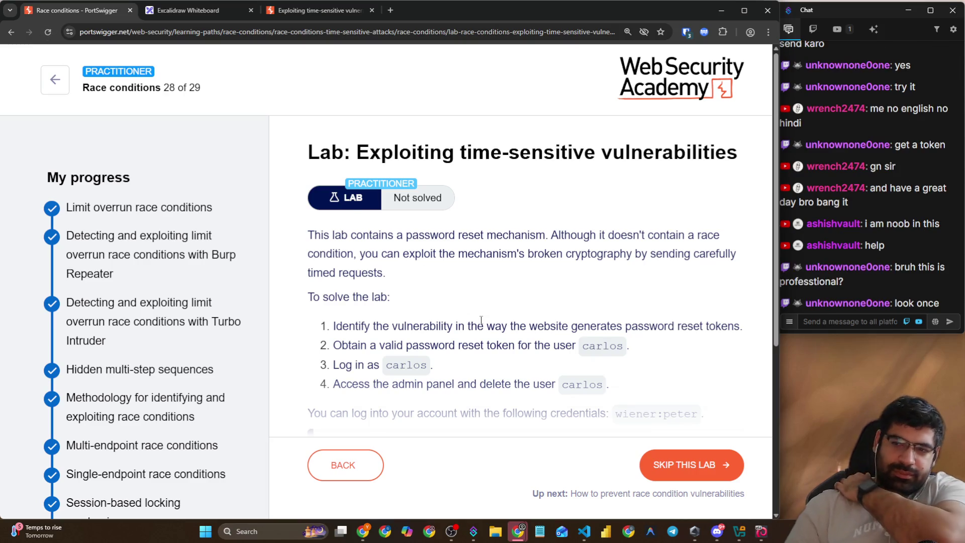
{"action": "scroll", "coordinate": [445, 306], "scroll_direction": "down", "scroll_amount": 5}
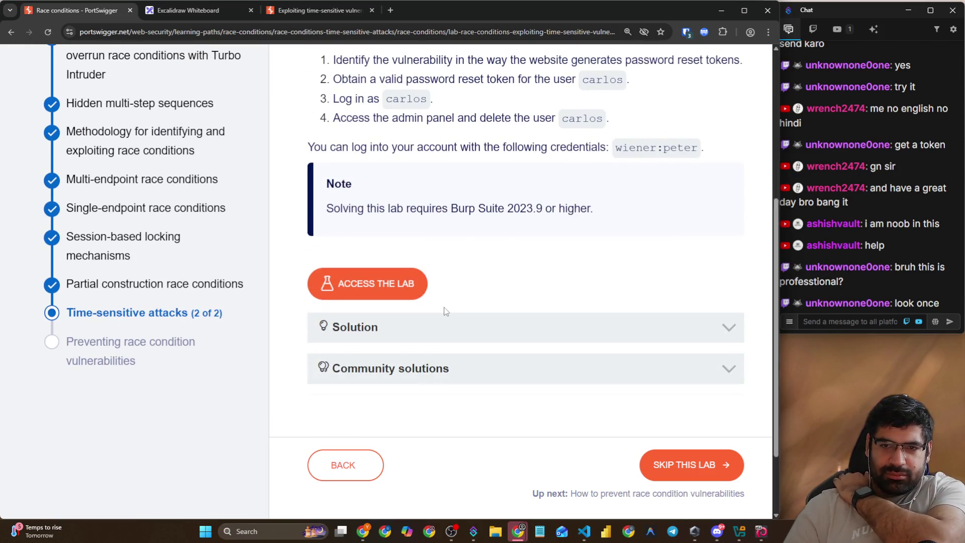
{"action": "scroll", "coordinate": [444, 306], "scroll_direction": "up", "scroll_amount": 5}
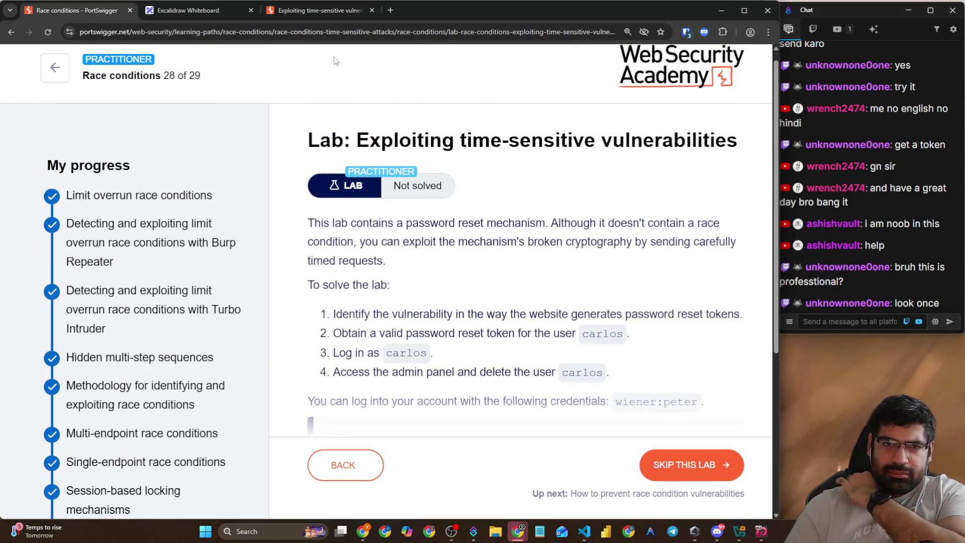
- Glance at the lab's blog tab, then expand the lab description's Solution section
{"action": "left_click", "coordinate": [321, 11]}
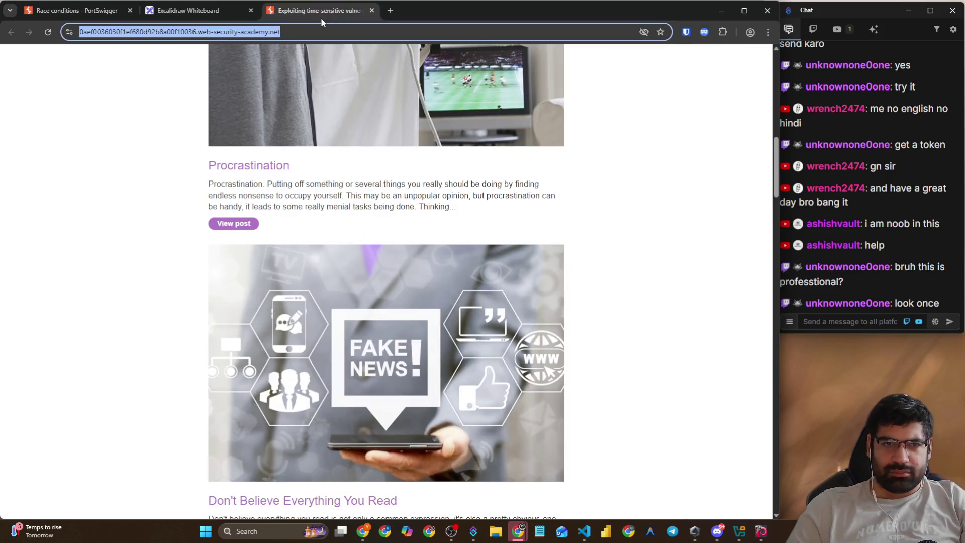
{"action": "left_click", "coordinate": [75, 10]}
{"action": "scroll", "coordinate": [445, 341], "scroll_direction": "down", "scroll_amount": 5}
{"action": "scroll", "coordinate": [446, 342], "scroll_direction": "down", "scroll_amount": 1}
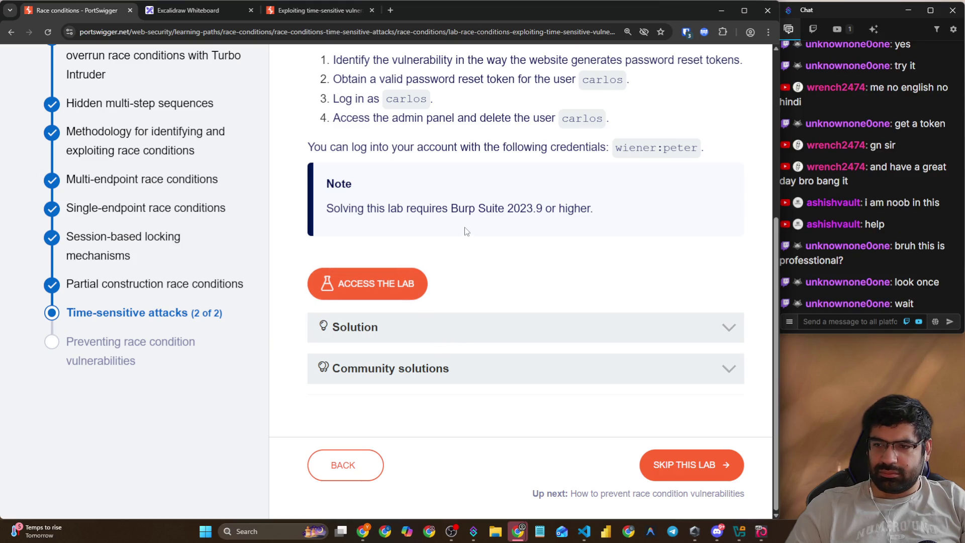
{"action": "left_click", "coordinate": [483, 327]}
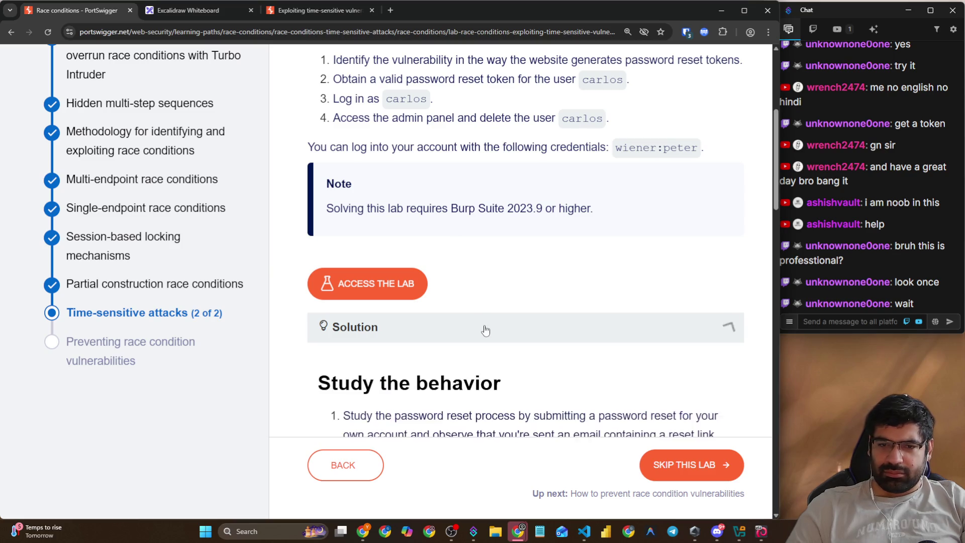
{"action": "scroll", "coordinate": [483, 329], "scroll_direction": "down", "scroll_amount": 5}
{"action": "scroll", "coordinate": [452, 320], "scroll_direction": "down", "scroll_amount": 5}
{"action": "scroll", "coordinate": [427, 302], "scroll_direction": "up", "scroll_amount": 10}
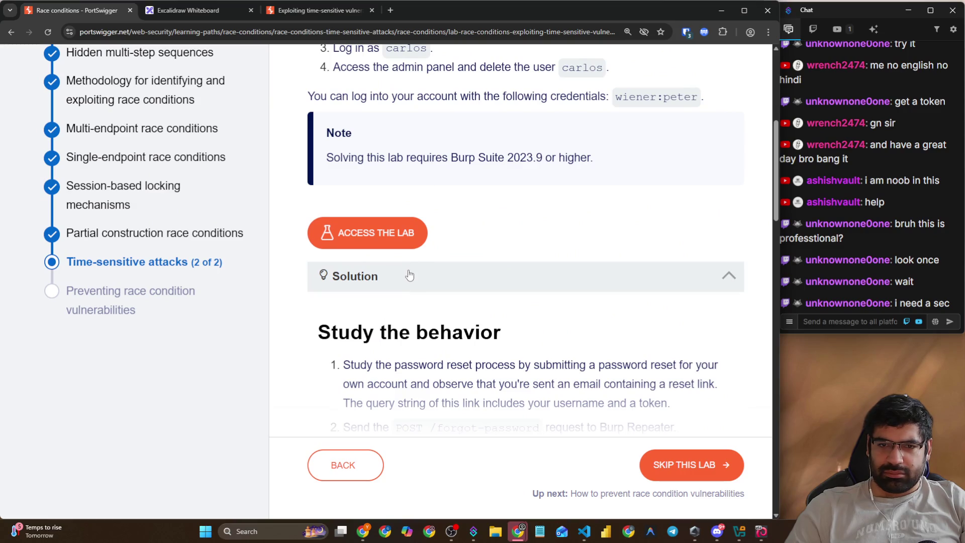
- Collapse the written solution and expand Community solutions to show the Intigriti video
{"action": "left_click", "coordinate": [409, 275]}
{"action": "left_click", "coordinate": [402, 374]}
{"action": "scroll", "coordinate": [402, 376], "scroll_direction": "down", "scroll_amount": 8}
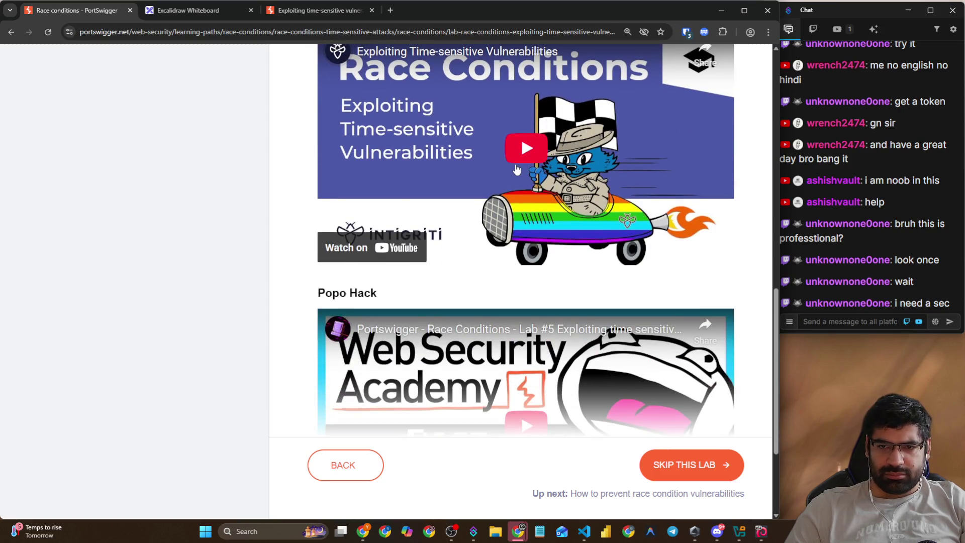
- Play the Intigriti walkthrough, open it on YouTube, and seek to about 2:57
{"action": "left_click", "coordinate": [516, 169]}
{"action": "left_click", "coordinate": [713, 257]}
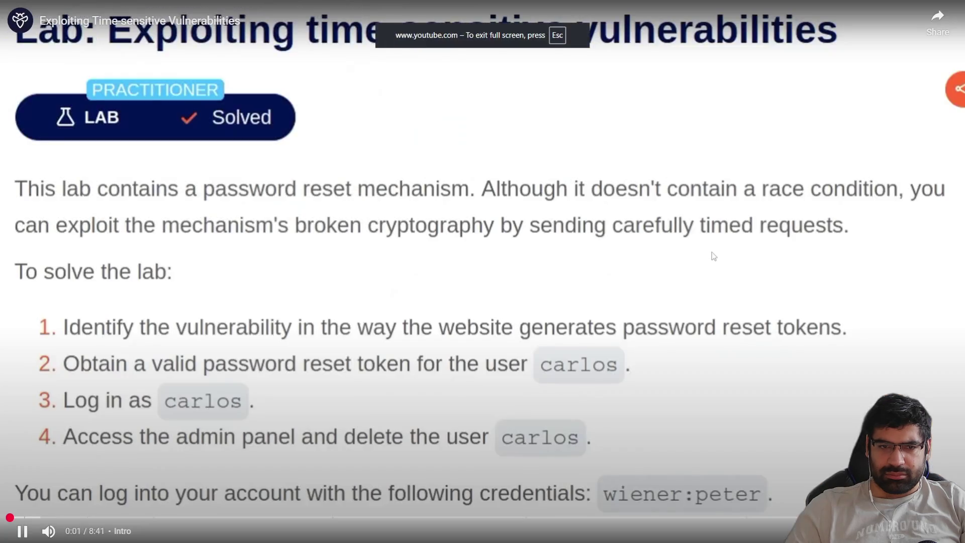
{"action": "key", "text": "Escape"}
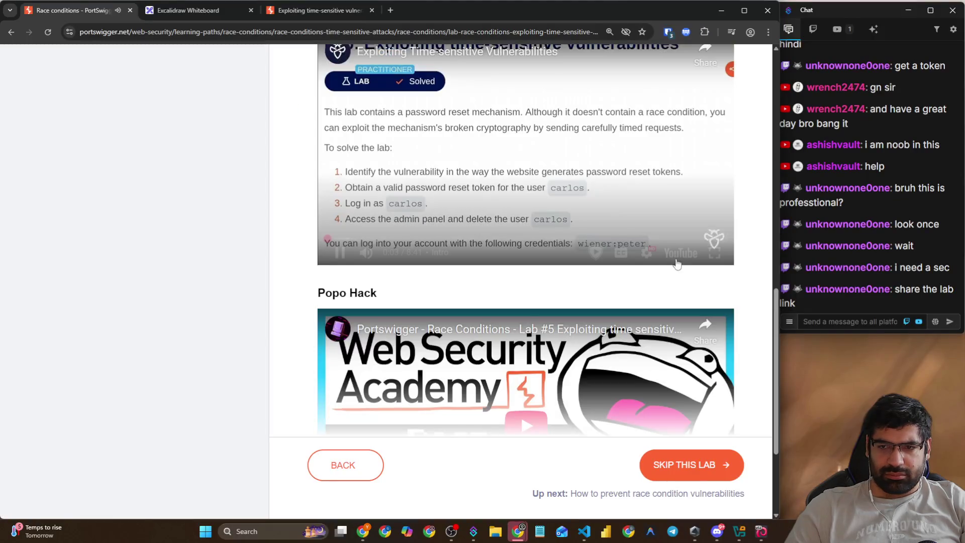
{"action": "left_click", "coordinate": [664, 253]}
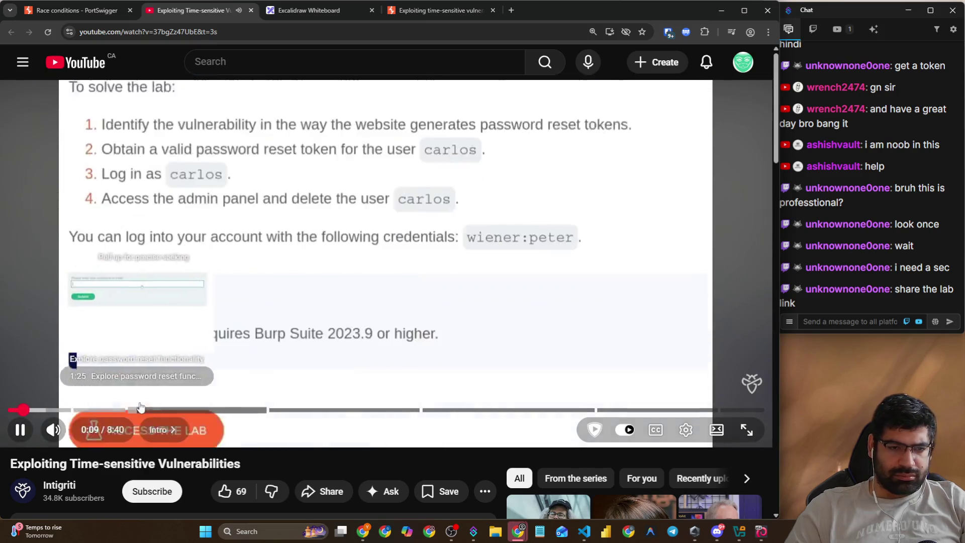
{"action": "left_click", "coordinate": [271, 411]}
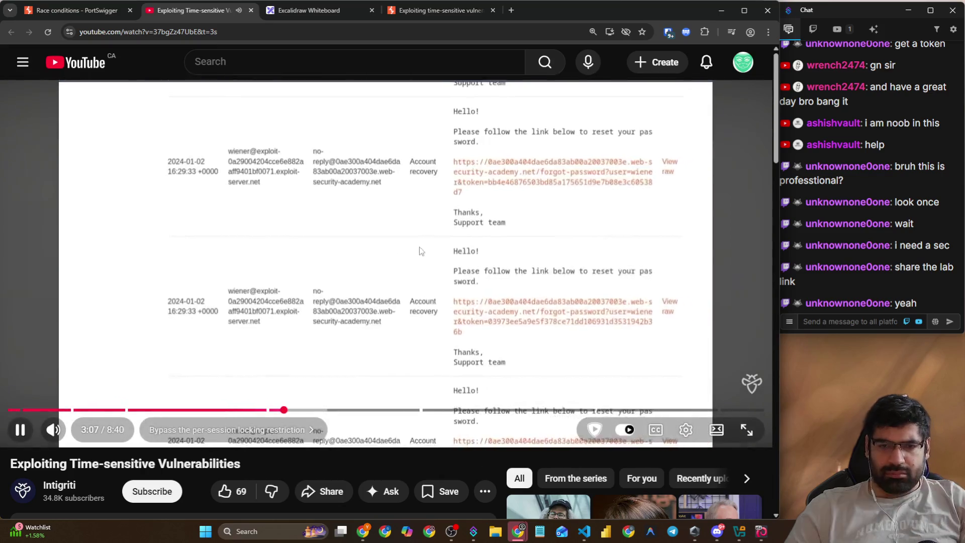
- Pause the video and post the race conditions course page URL in the chat
{"action": "left_click", "coordinate": [418, 251]}
{"action": "left_click", "coordinate": [99, 14]}
{"action": "left_click", "coordinate": [147, 32]}
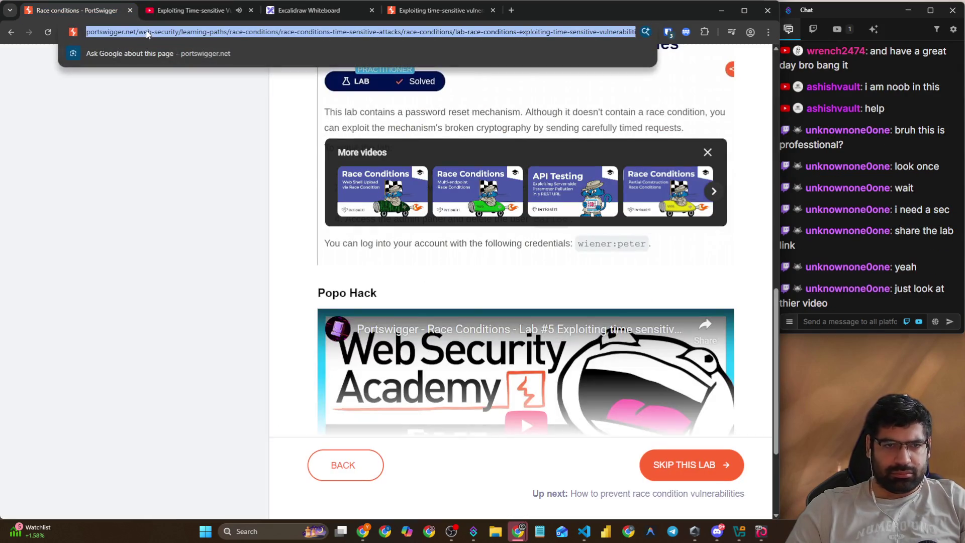
{"action": "key", "text": "ctrl+c"}
{"action": "left_click", "coordinate": [829, 324]}
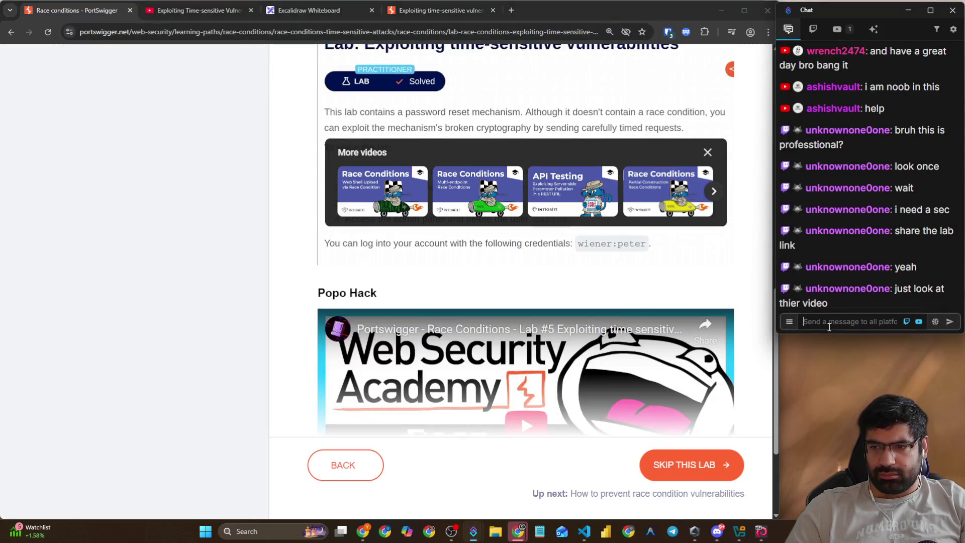
{"action": "key", "text": "ctrl+v"}
{"action": "key", "text": "Return"}
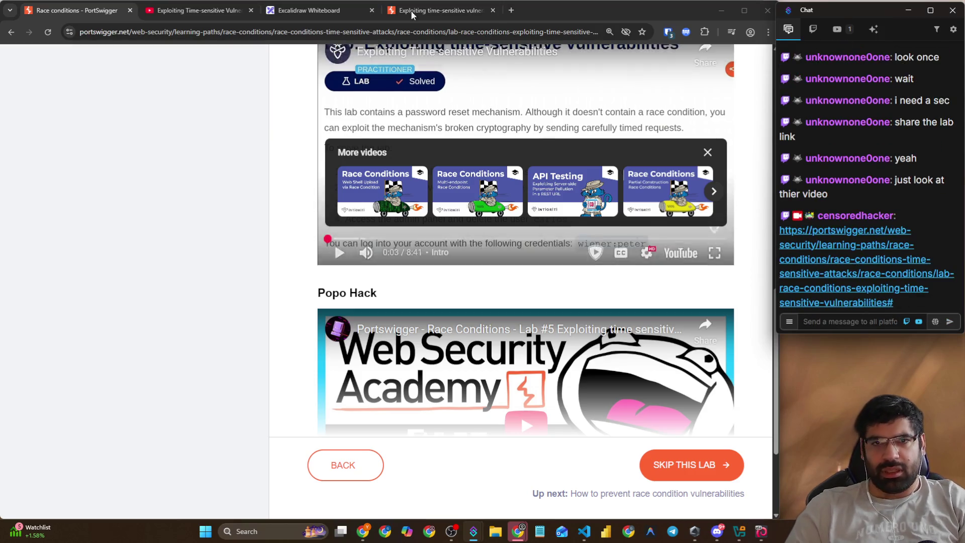
- Post the lab instance URL in the chat, then resume the walkthrough video
{"action": "left_click", "coordinate": [413, 11]}
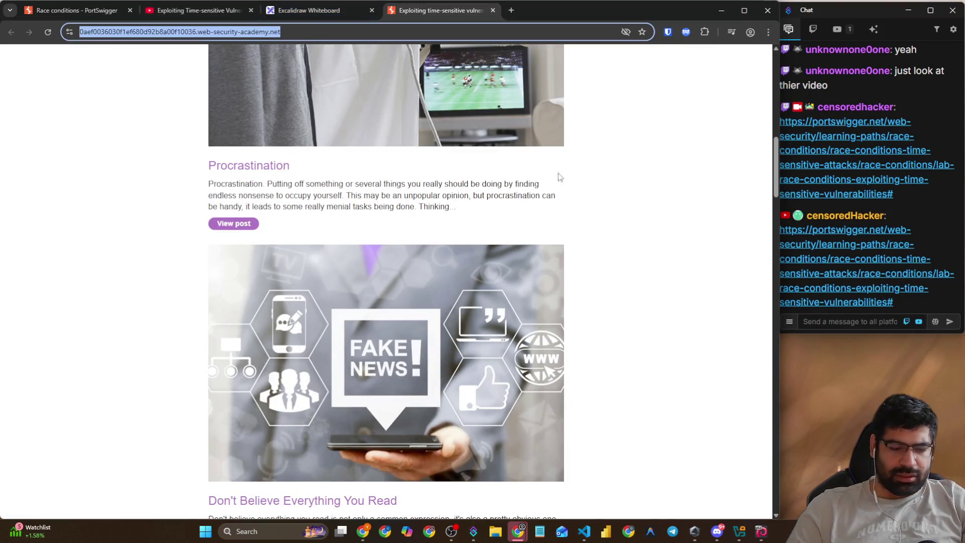
{"action": "key", "text": "ctrl+c"}
{"action": "left_click", "coordinate": [895, 323]}
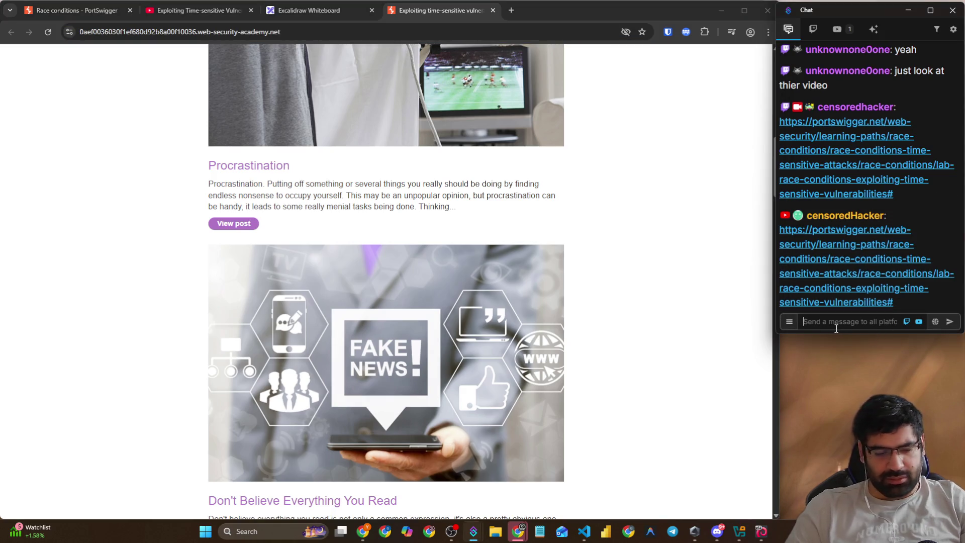
{"action": "key", "text": "ctrl+v"}
{"action": "key", "text": "Return"}
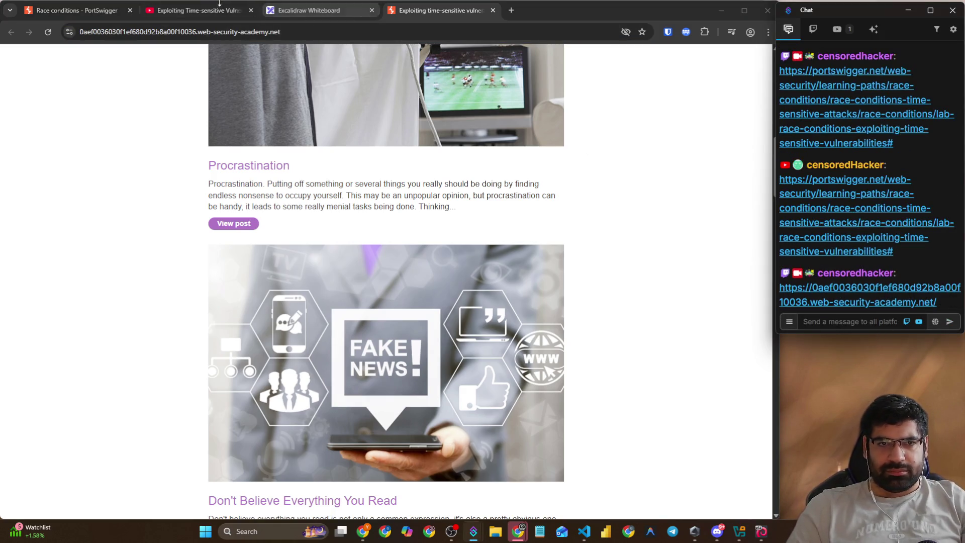
{"action": "left_click", "coordinate": [208, 10]}
{"action": "left_click", "coordinate": [741, 433]}
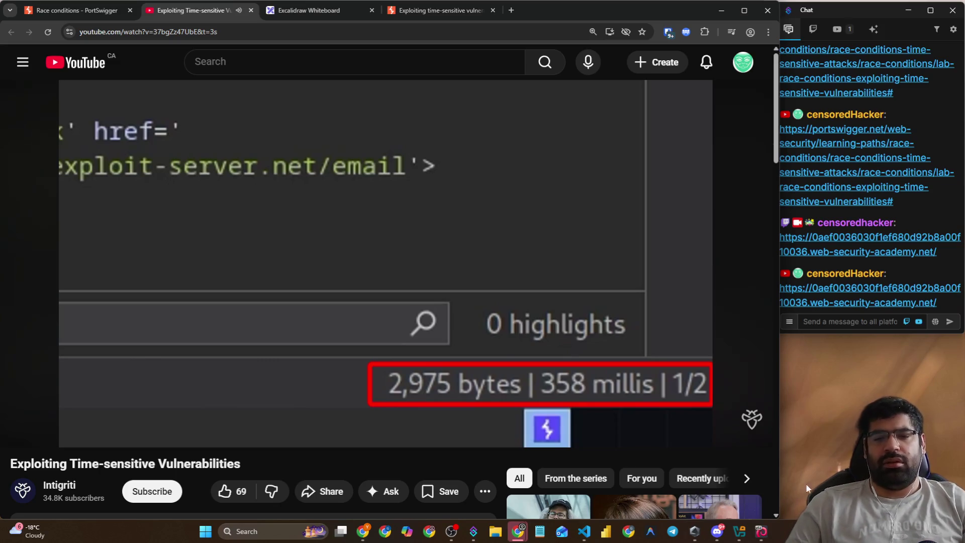
- Watch the walkthrough's parallel-request section, then switch to the Burp Suite window
{"action": "mouse_move", "coordinate": [718, 381]}
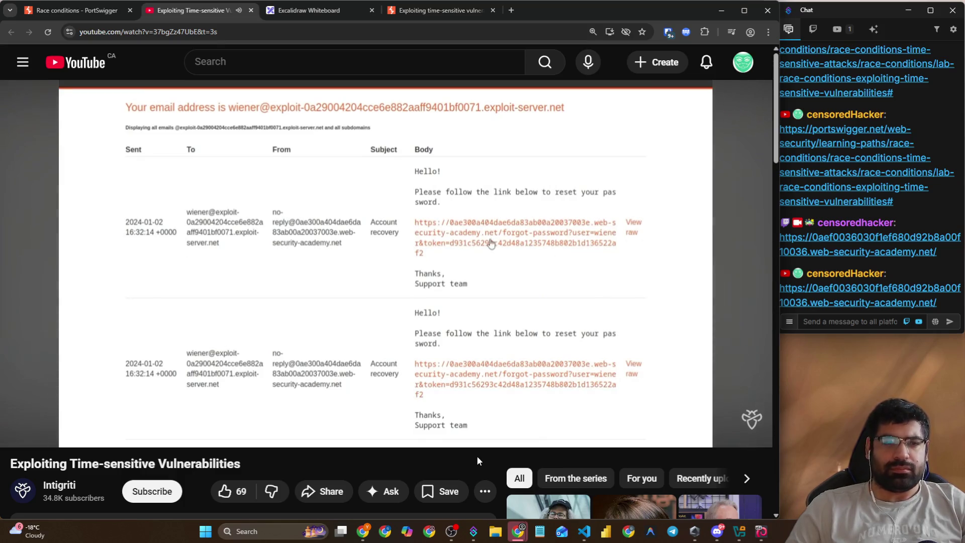
{"action": "key", "text": "alt+Tab"}
{"action": "key", "text": "alt+Tab"}
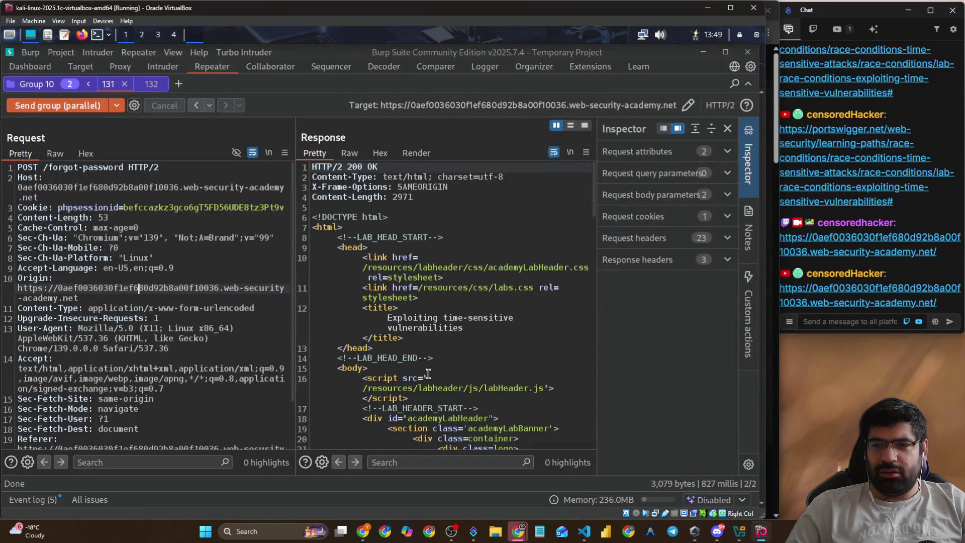
- Compare Group 10's requests 131 and 132, collapsing and re-expanding the group, ending on 132
{"action": "scroll", "coordinate": [346, 409], "scroll_direction": "down", "scroll_amount": 8}
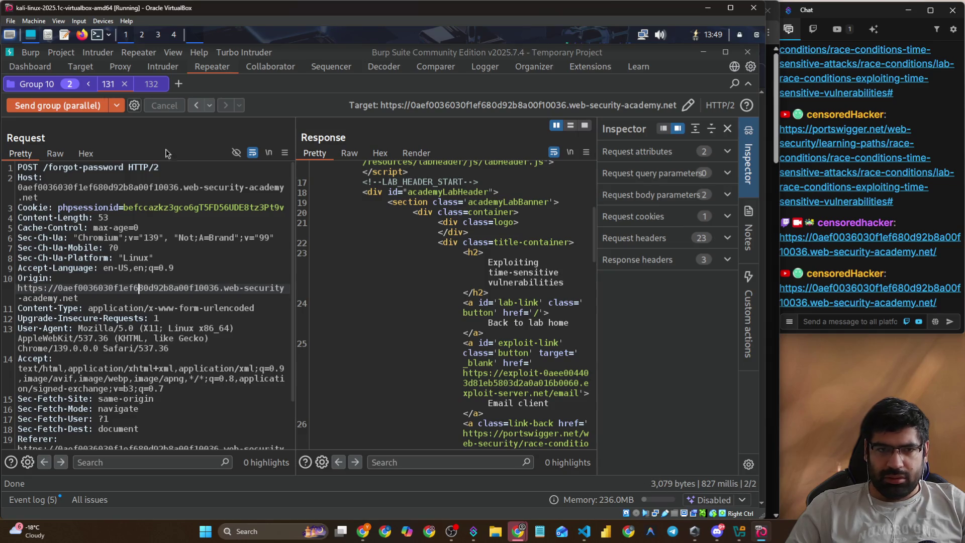
{"action": "left_click", "coordinate": [145, 88]}
{"action": "left_click", "coordinate": [117, 88]}
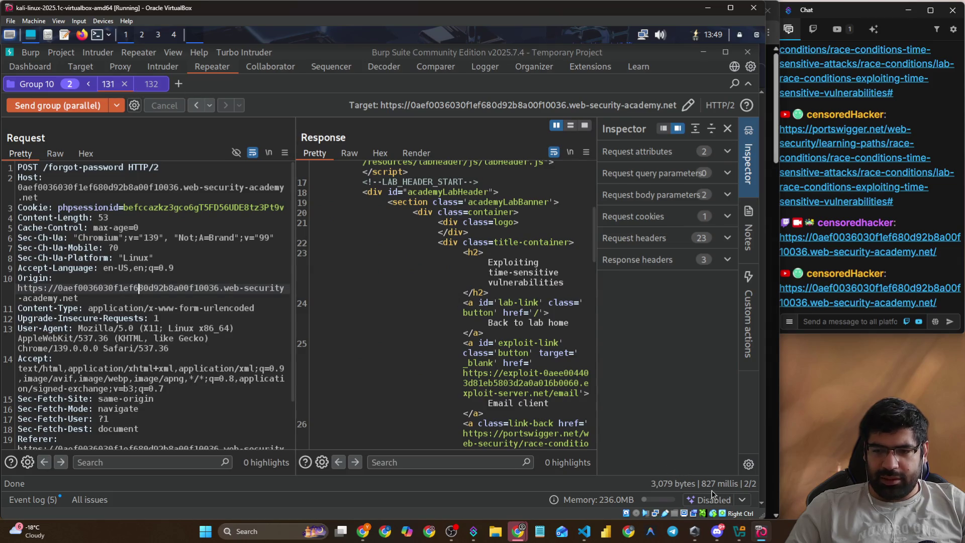
{"action": "left_click", "coordinate": [150, 86]}
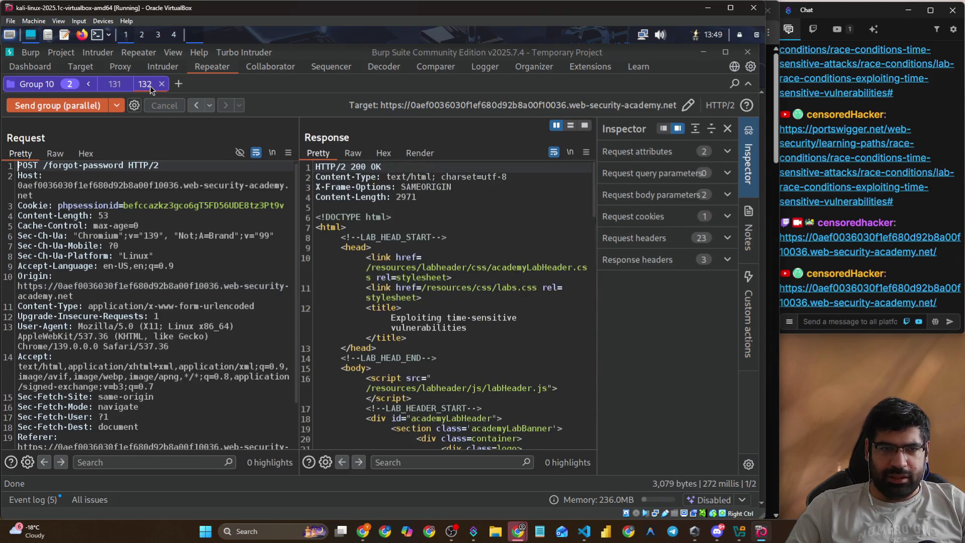
{"action": "left_click", "coordinate": [98, 85]}
{"action": "left_click", "coordinate": [87, 85]}
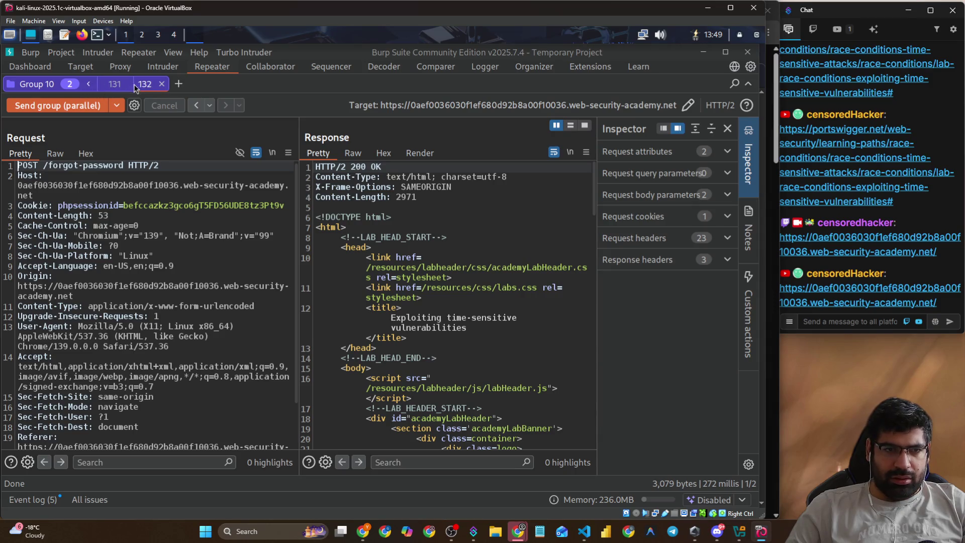
{"action": "left_click", "coordinate": [179, 88]}
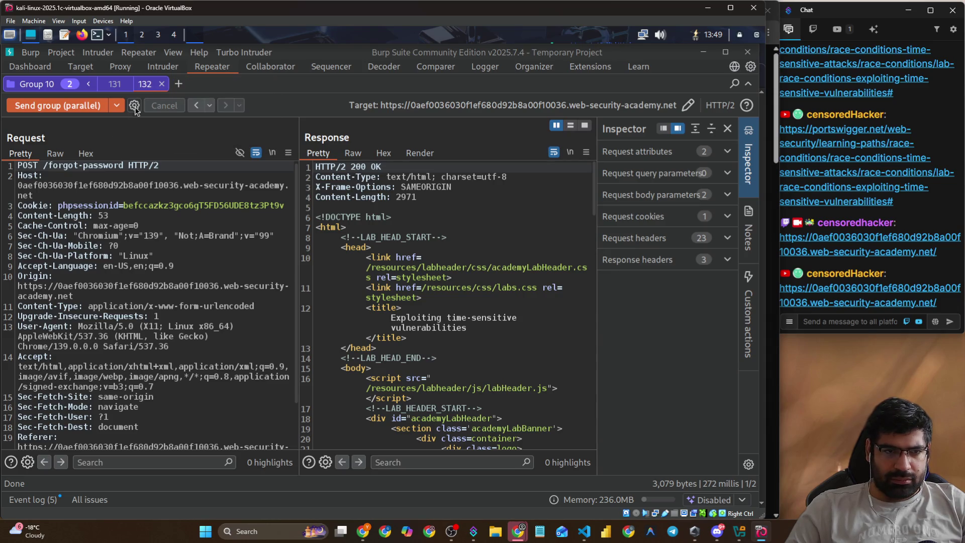
- Duplicate request 132 as tab 133 and pull it out of Group 10
{"action": "right_click", "coordinate": [152, 84]}
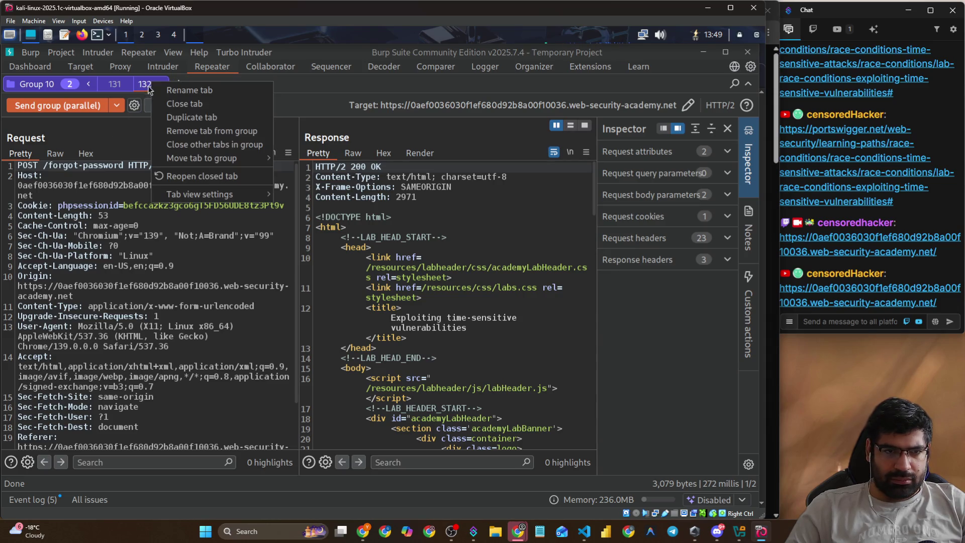
{"action": "left_click", "coordinate": [192, 119]}
{"action": "left_click", "coordinate": [387, 295]}
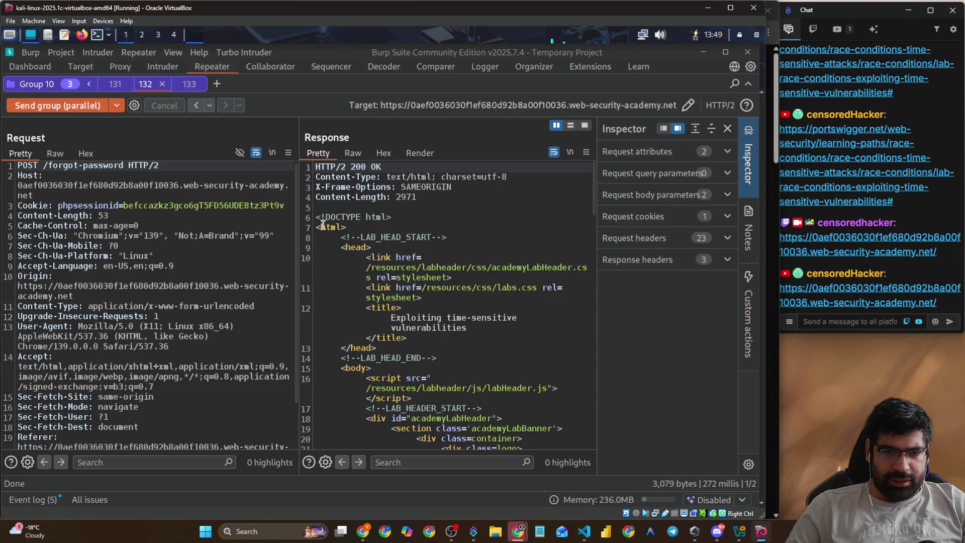
{"action": "mouse_move", "coordinate": [194, 87]}
{"action": "left_mouse_down"}
{"action": "mouse_move", "coordinate": [232, 97]}
{"action": "mouse_move", "coordinate": [192, 89]}
{"action": "left_mouse_up"}
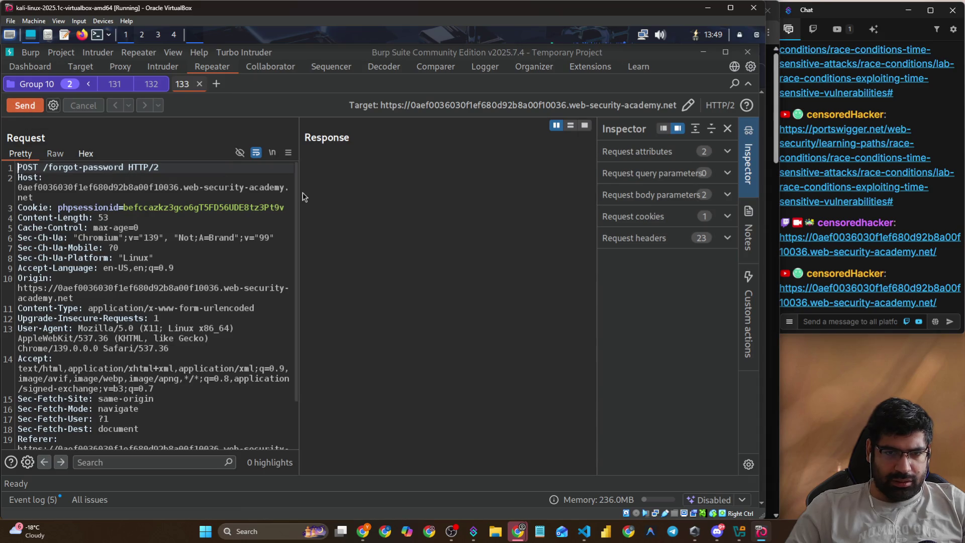
- Delete tab 133's Cookie header and body, then send it, getting 400 "Missing parameter 'csrf'"
{"action": "left_click_drag", "start_coordinate": [298, 192], "coordinate": [388, 197]}
{"action": "left_click_drag", "start_coordinate": [308, 191], "coordinate": [18, 188]}
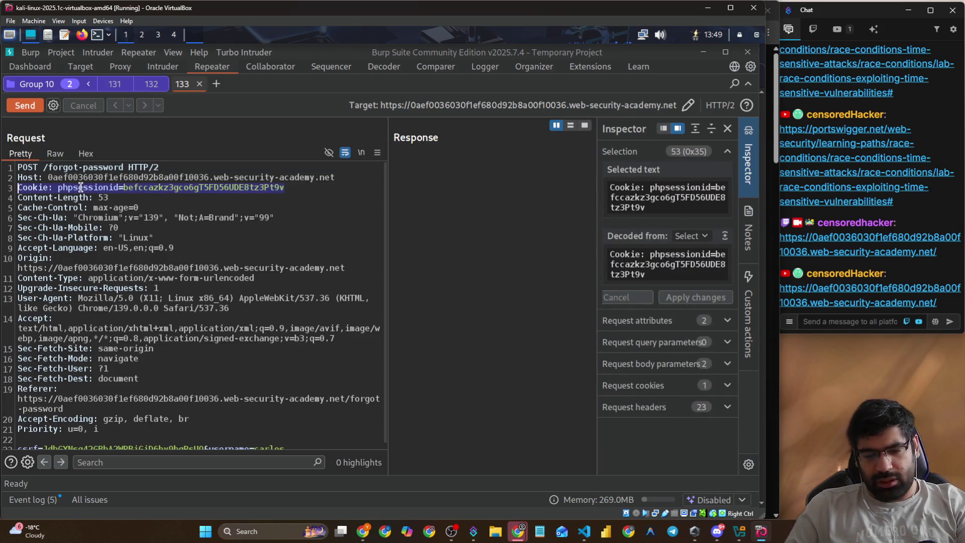
{"action": "key", "text": "BackSpace"}
{"action": "key", "text": "BackSpace"}
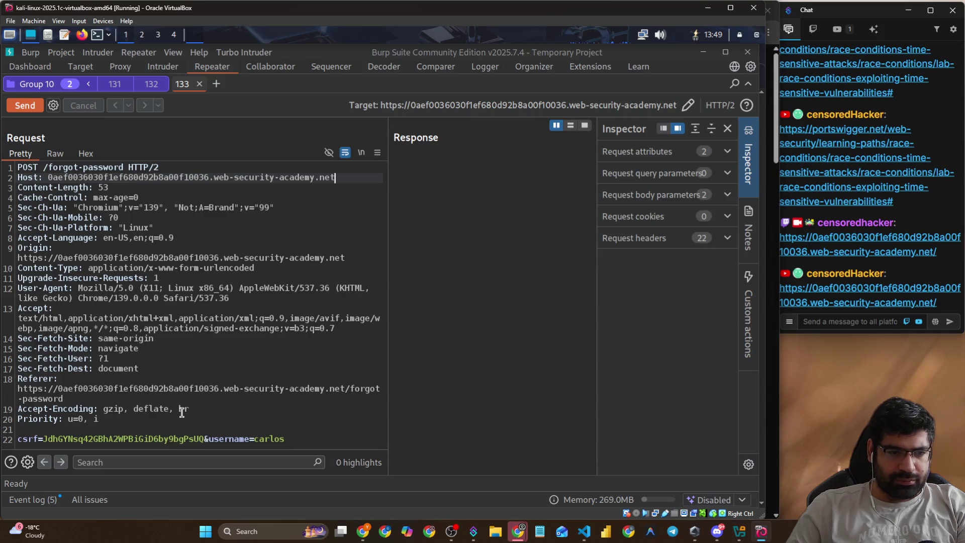
{"action": "left_click_drag", "start_coordinate": [207, 440], "coordinate": [18, 440]}
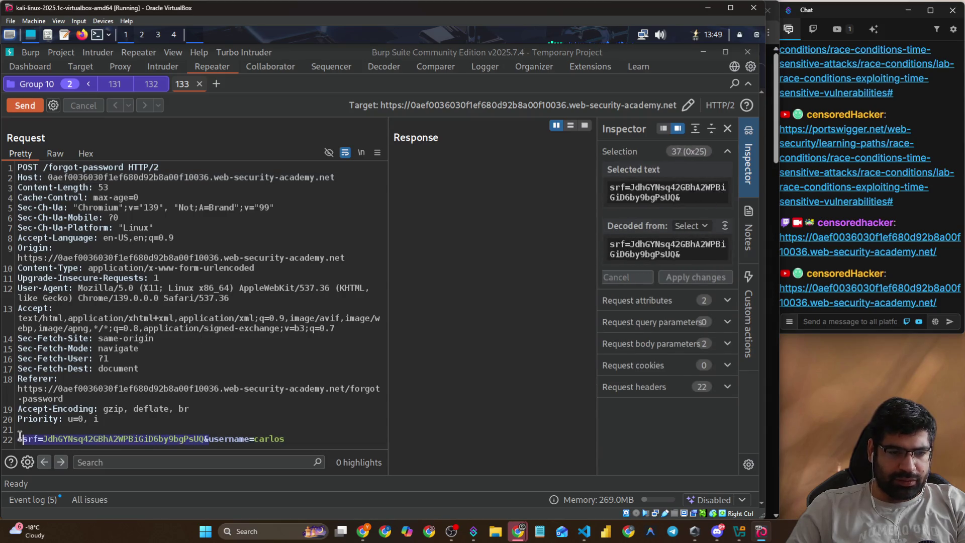
{"action": "left_click", "coordinate": [285, 440]}
{"action": "left_click_drag", "start_coordinate": [285, 441], "coordinate": [18, 440]}
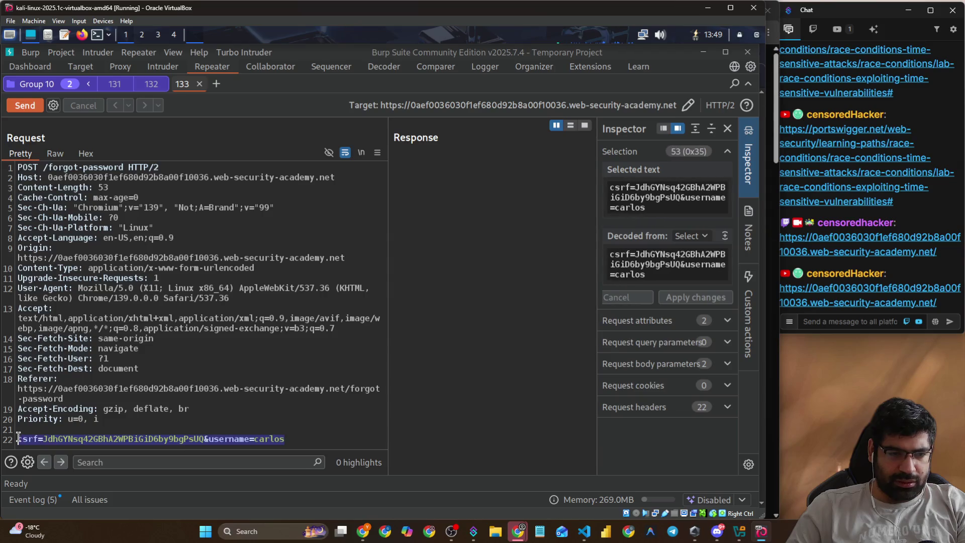
{"action": "key", "text": "BackSpace"}
{"action": "left_click", "coordinate": [28, 106]}
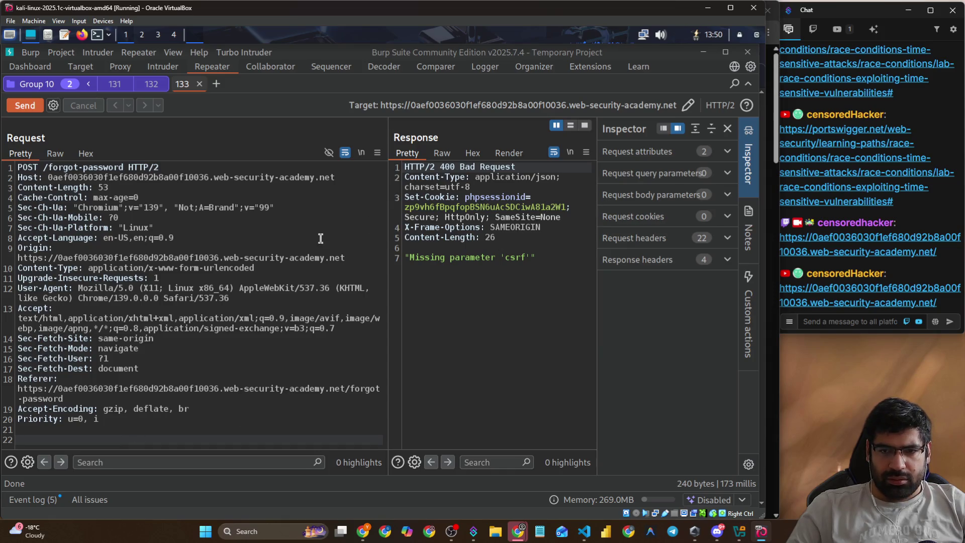
- Copy the csrf and username=wiener body from Group 10's first request
{"action": "left_click", "coordinate": [217, 244]}
{"action": "left_click", "coordinate": [178, 336]}
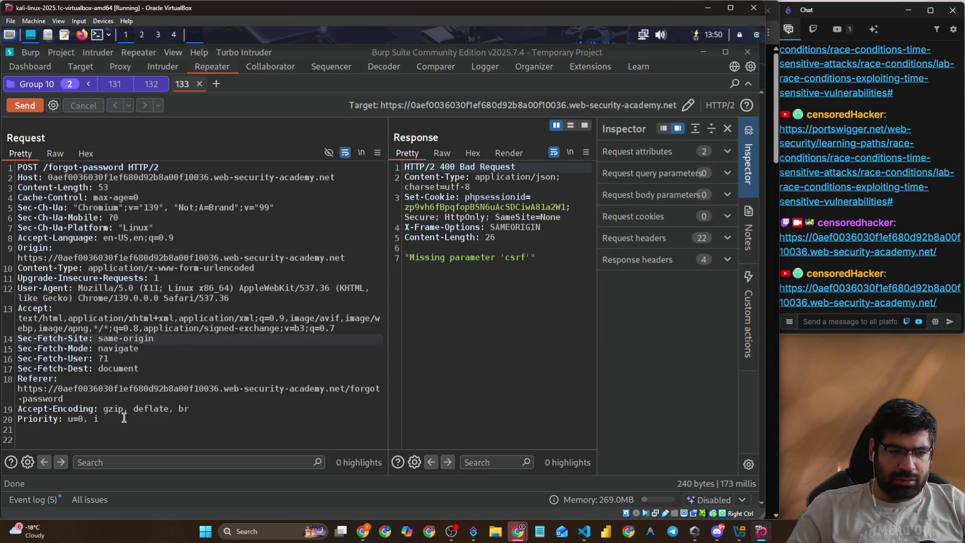
{"action": "left_click", "coordinate": [98, 430]}
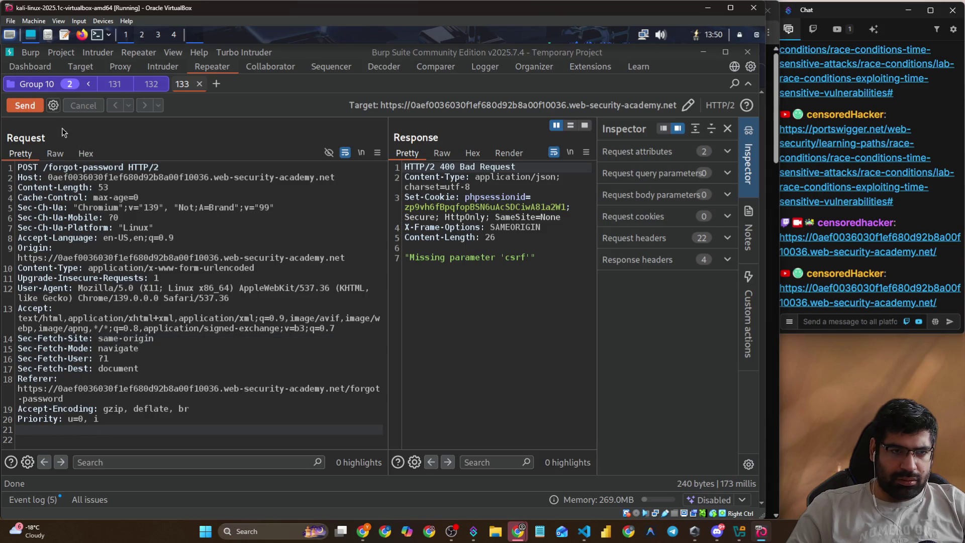
{"action": "left_click", "coordinate": [115, 85]}
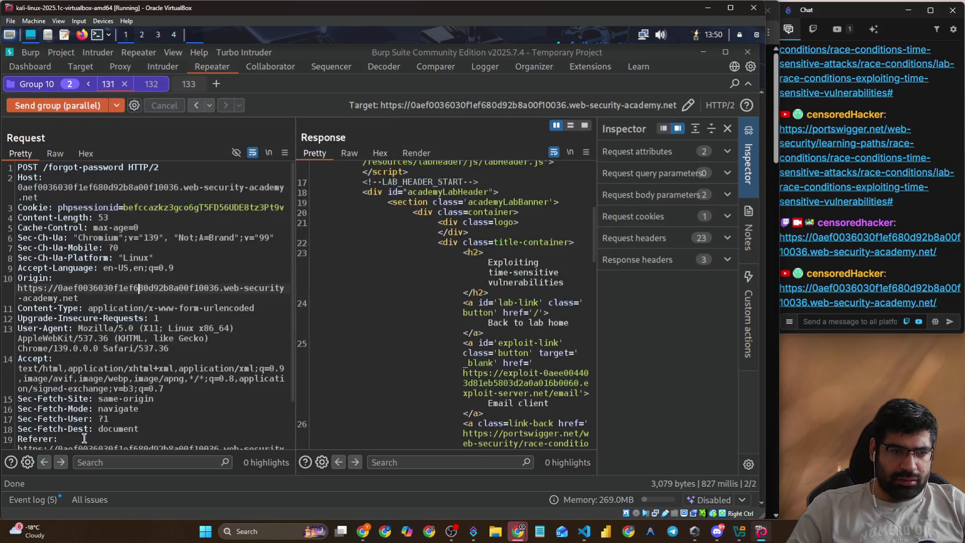
{"action": "scroll", "coordinate": [107, 433], "scroll_direction": "down", "scroll_amount": 1}
{"action": "double_click", "coordinate": [87, 444]}
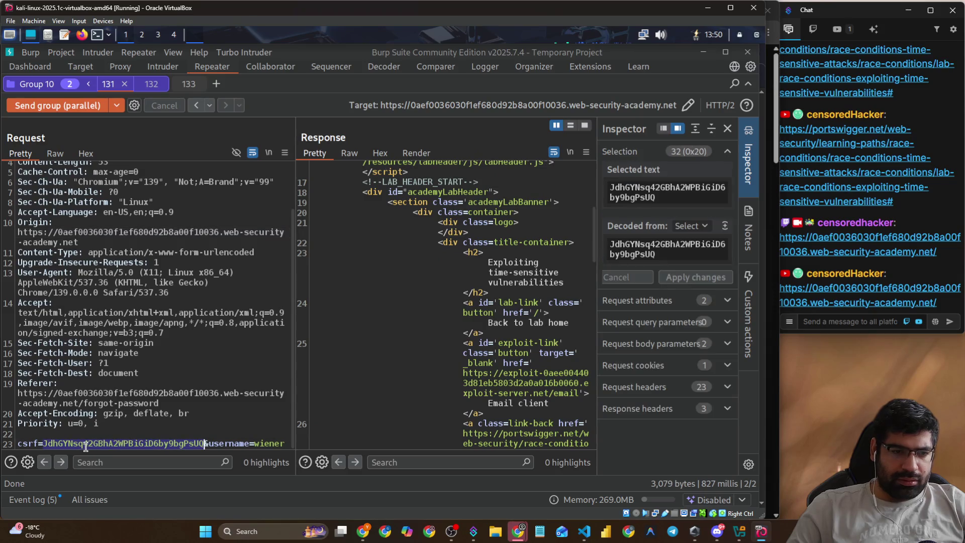
{"action": "double_click", "coordinate": [32, 444]}
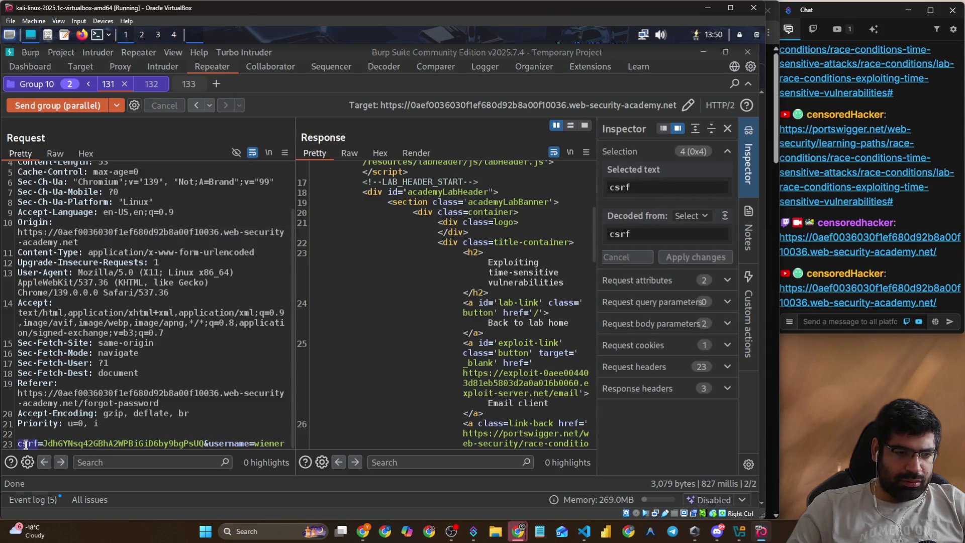
{"action": "left_click_drag", "start_coordinate": [23, 433], "coordinate": [257, 484]}
{"action": "key", "text": "ctrl+c"}
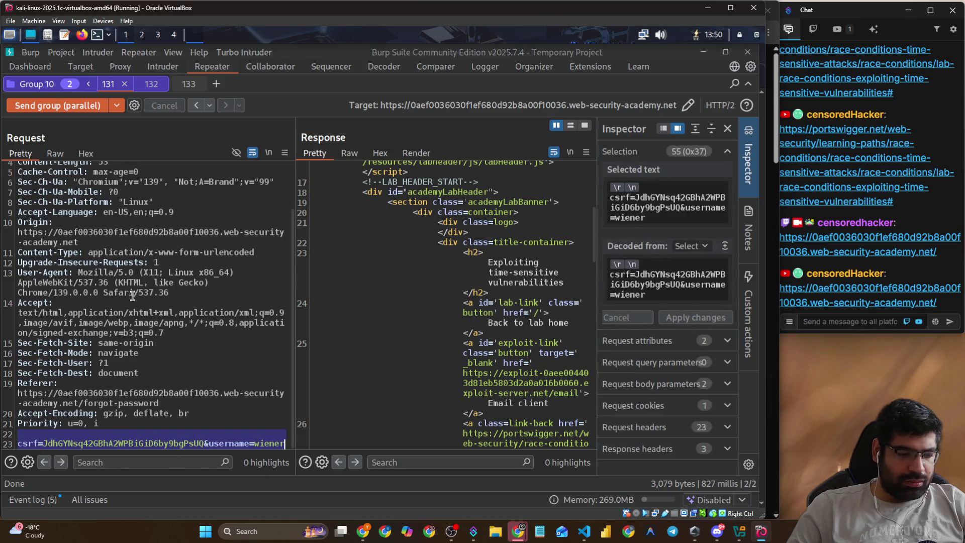
- Paste that body into tab 133 and send it, getting 400 "Invalid CSRF token"
{"action": "left_click", "coordinate": [189, 85]}
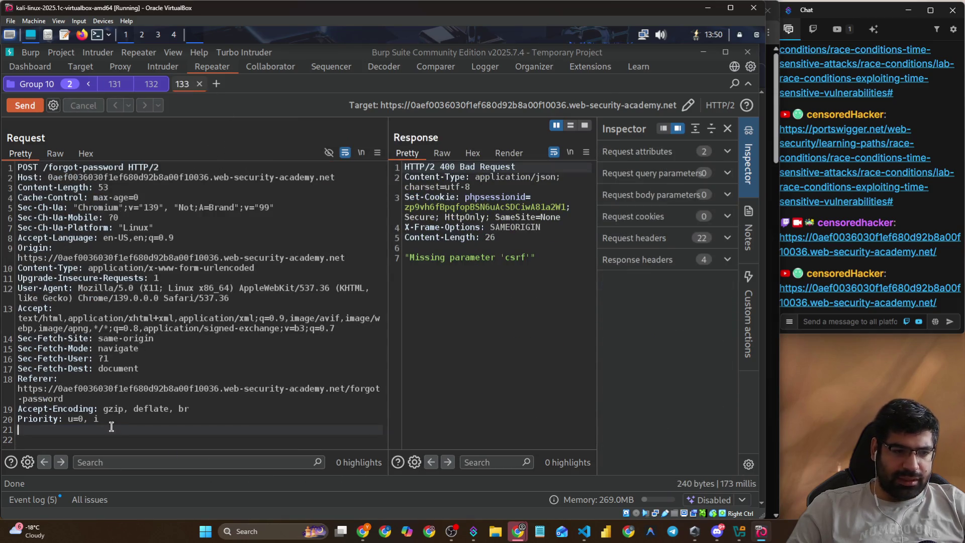
{"action": "key", "text": "ctrl+v"}
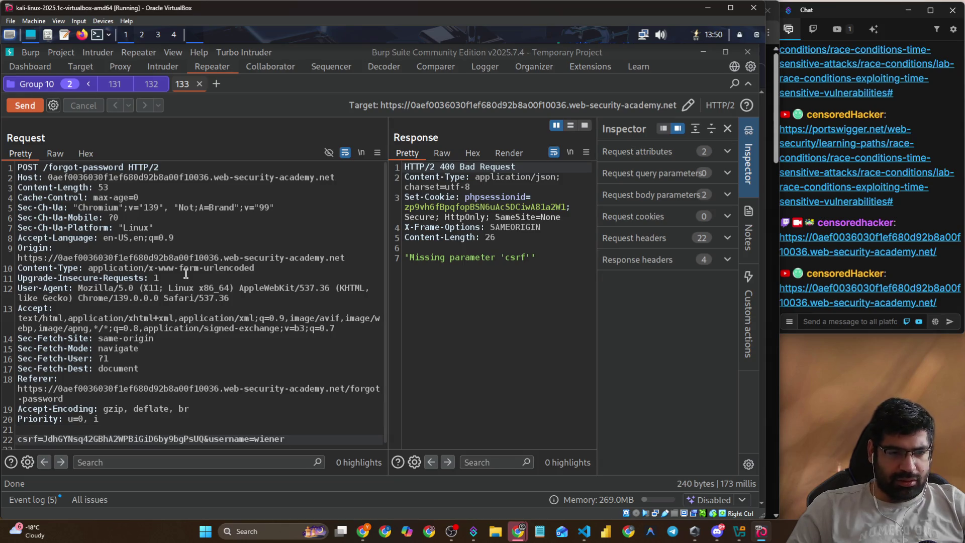
{"action": "left_click", "coordinate": [25, 106]}
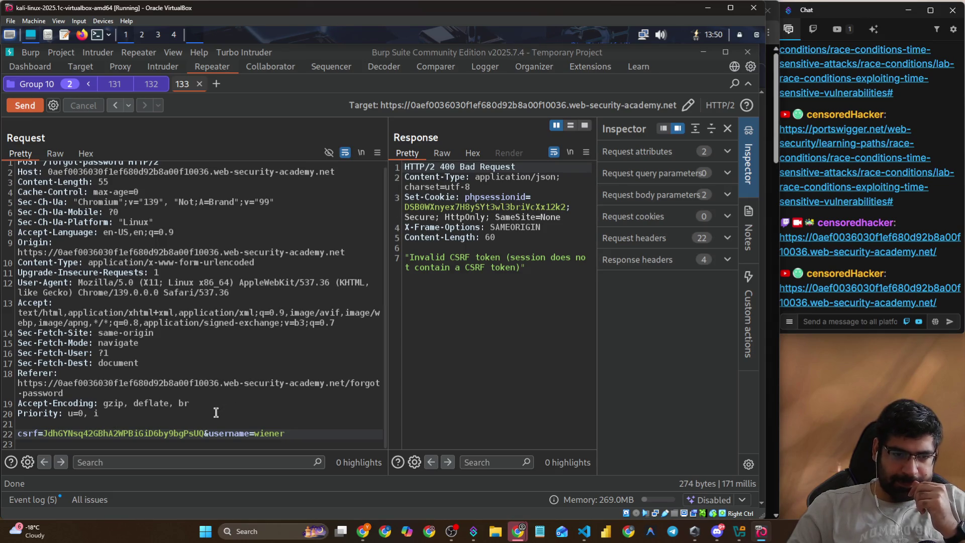
{"action": "left_click", "coordinate": [194, 422]}
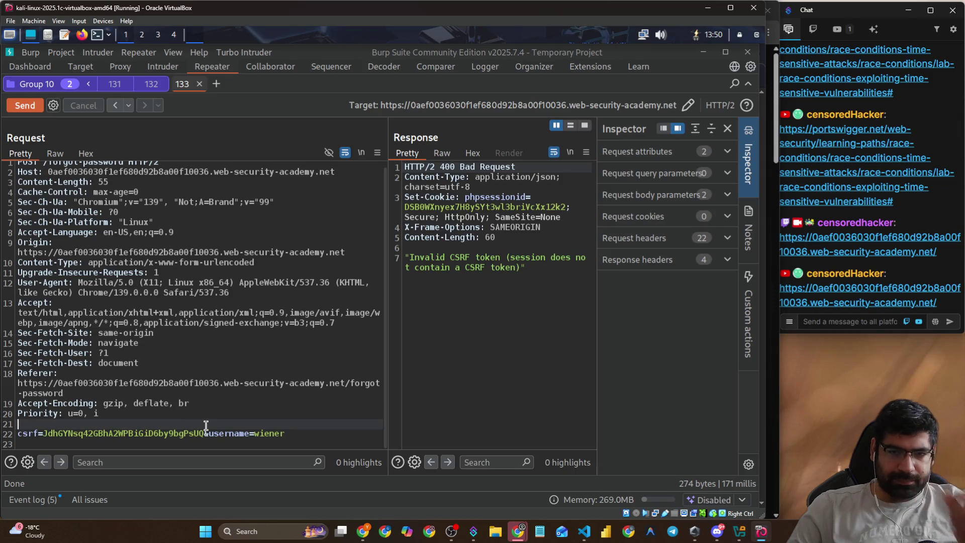
{"action": "left_click", "coordinate": [28, 105]}
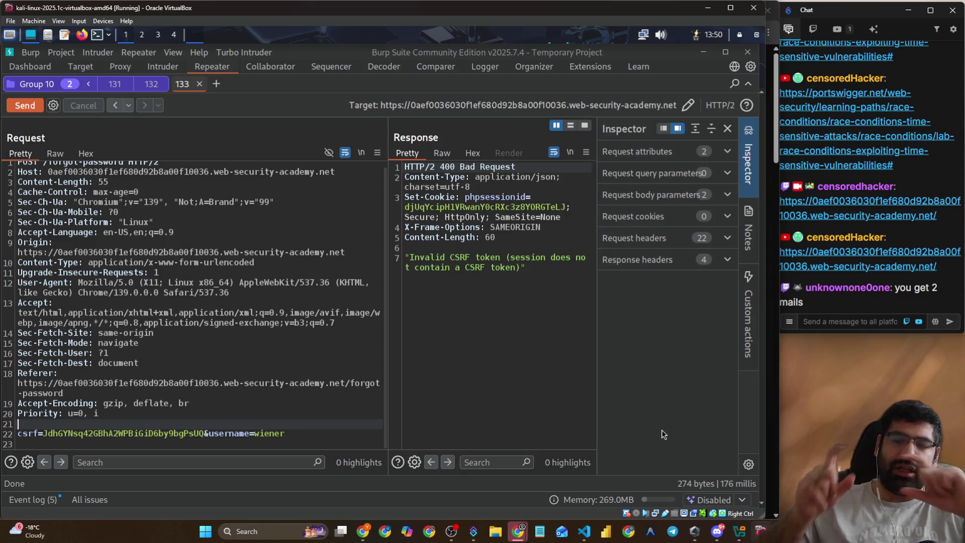
- Delete &username=wiener from tab 133's body, then return to the YouTube walkthrough
{"action": "left_click", "coordinate": [115, 83]}
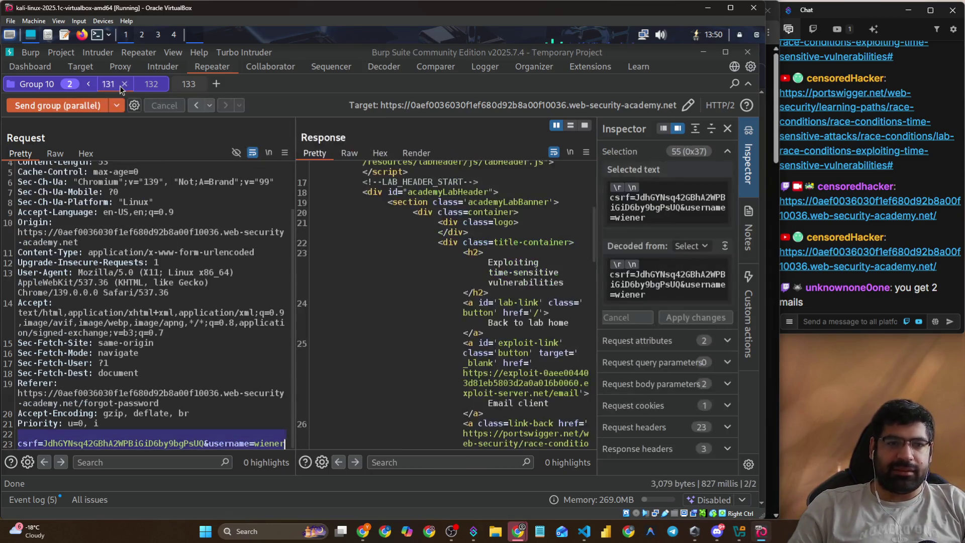
{"action": "left_click", "coordinate": [189, 86]}
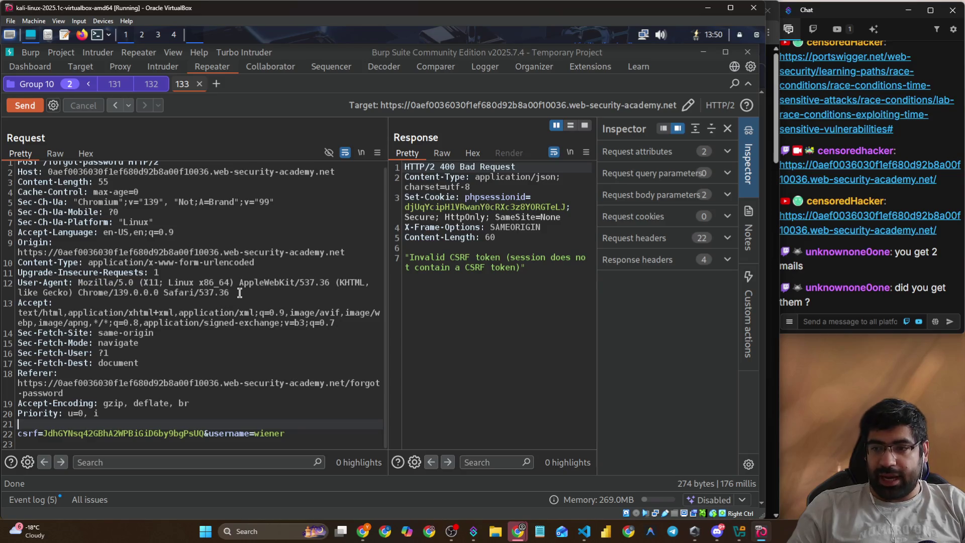
{"action": "left_click_drag", "start_coordinate": [312, 431], "coordinate": [18, 413]}
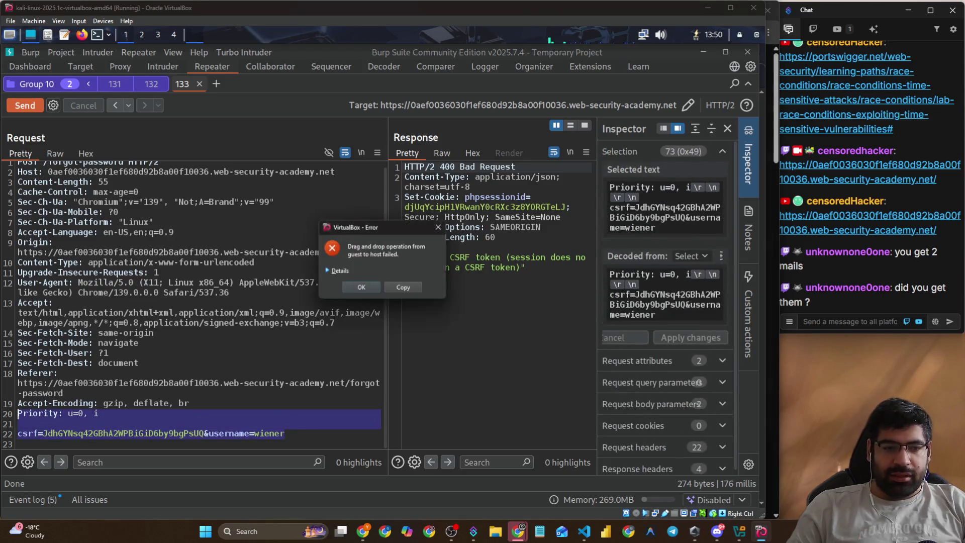
{"action": "left_click", "coordinate": [372, 288]}
{"action": "left_click_drag", "start_coordinate": [285, 433], "coordinate": [203, 434]}
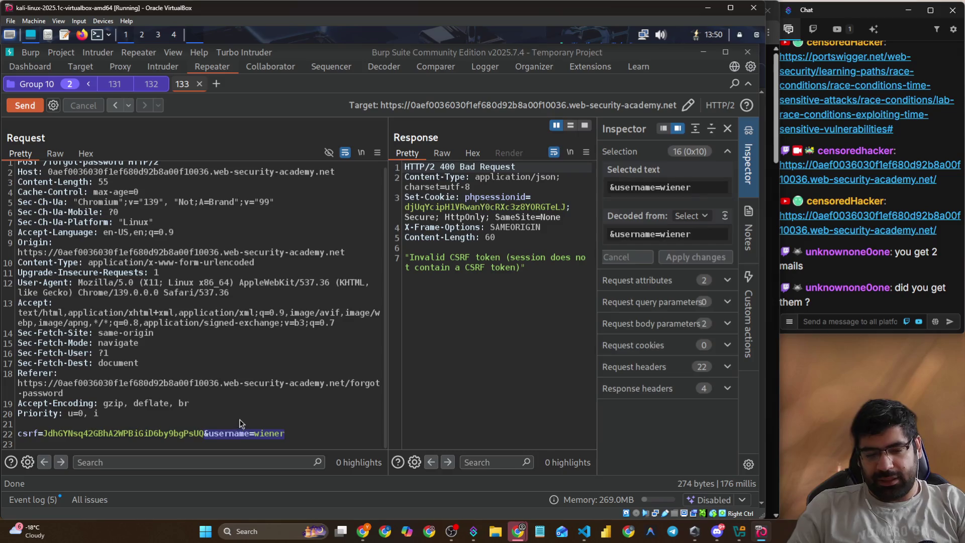
{"action": "key", "text": "BackSpace"}
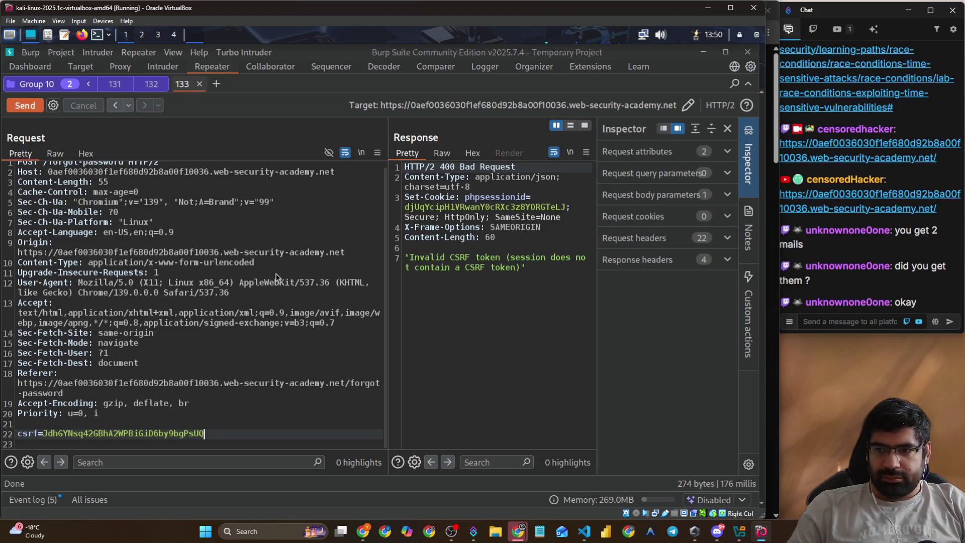
{"action": "key", "text": "alt+Tab"}
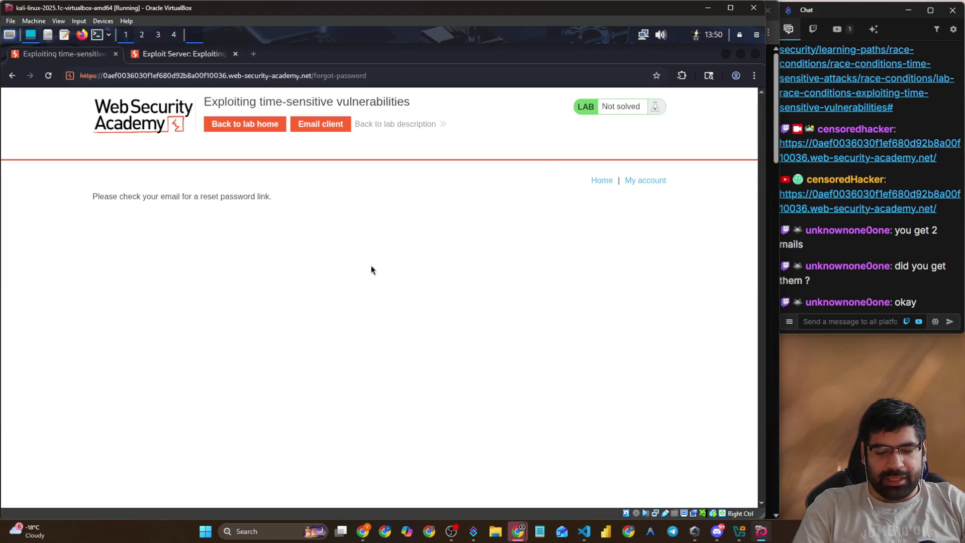
{"action": "key", "text": "alt+Tab"}
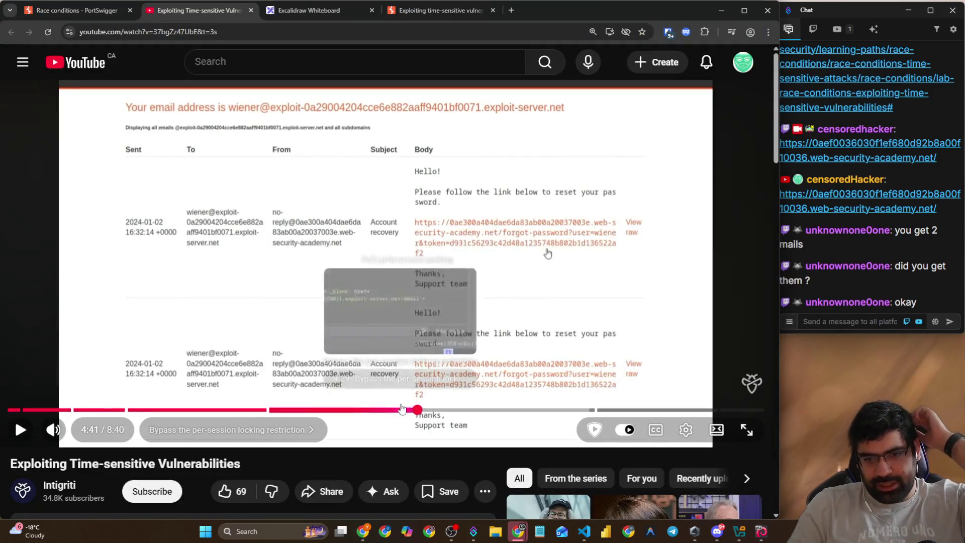
- Seek the walkthrough video back to about 3:28 and play it
{"action": "left_click", "coordinate": [386, 410]}
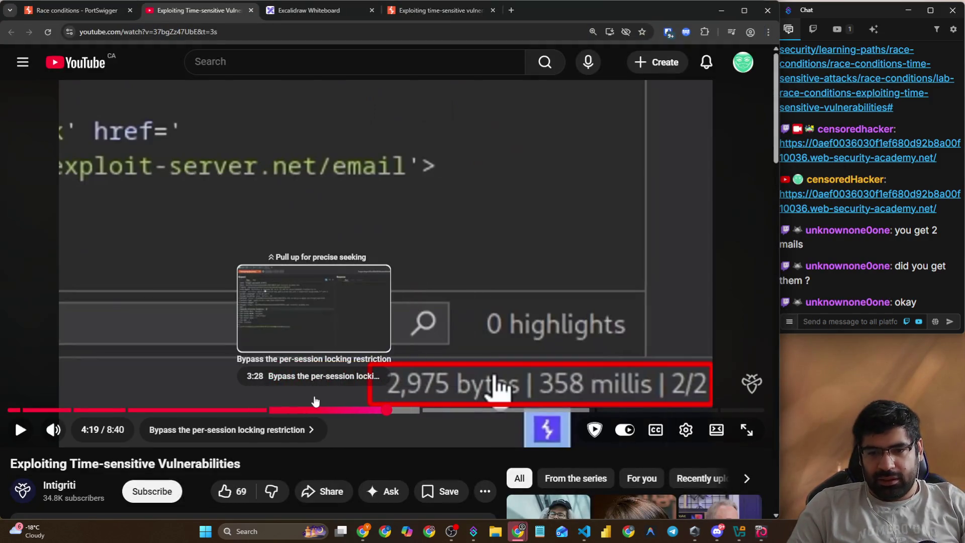
{"action": "left_click", "coordinate": [315, 400]}
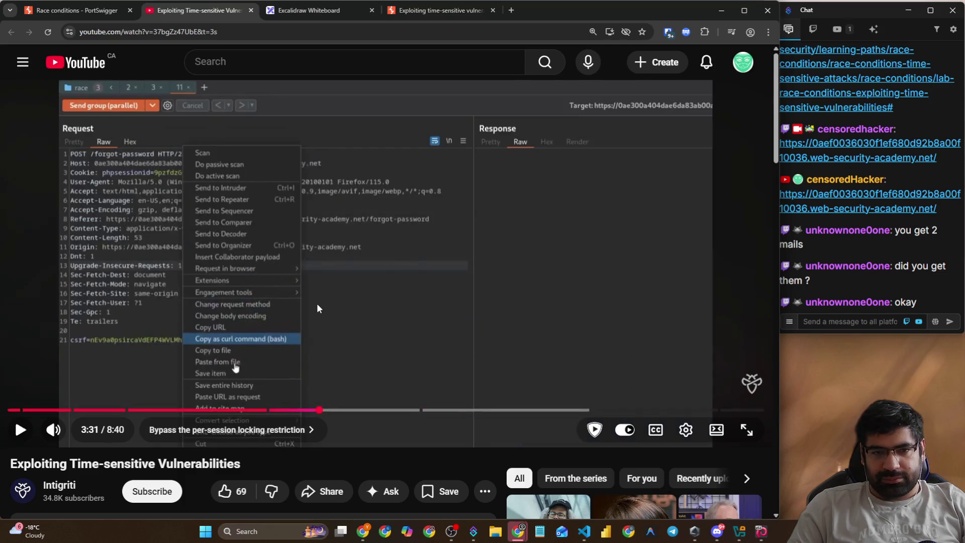
{"action": "left_click", "coordinate": [318, 304]}
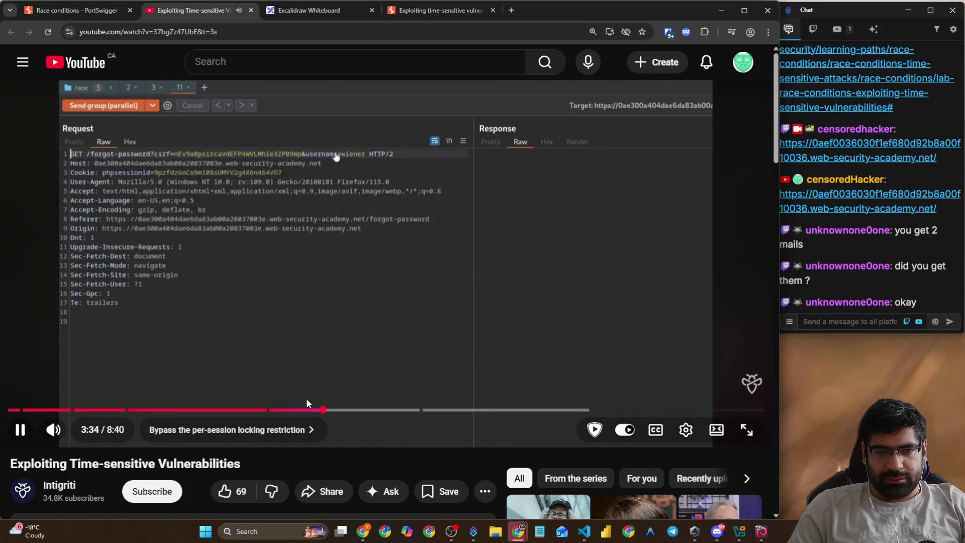
- Switch from the browser to the Kali VM and back to Burp Suite's Repeater tab 133
{"action": "key", "text": "alt+Tab"}
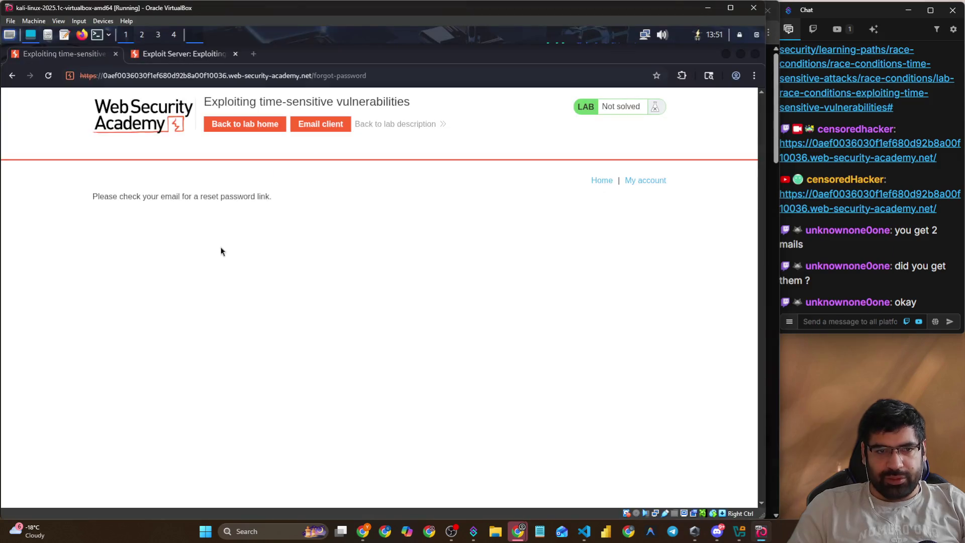
{"action": "key", "text": "alt+Tab"}
{"action": "key", "text": "alt+Tab"}
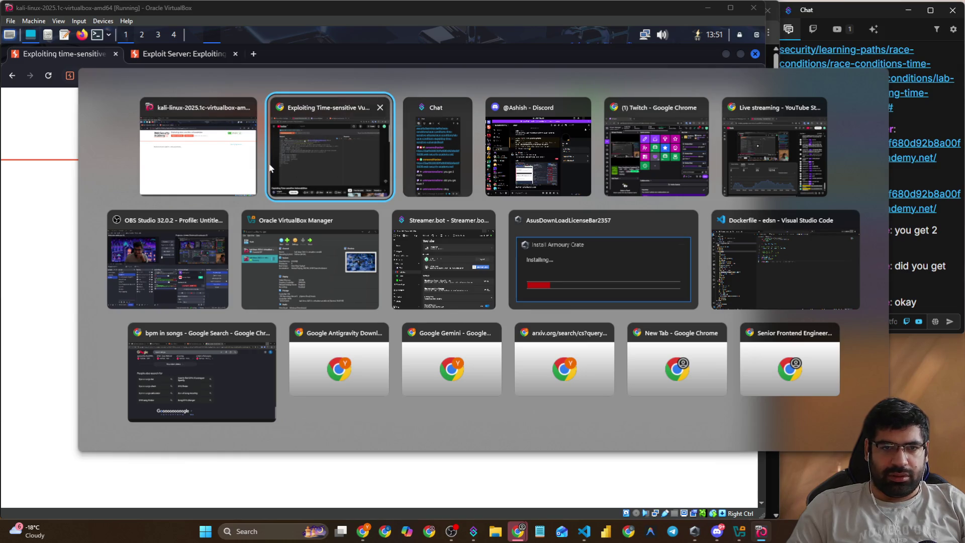
{"action": "left_click", "coordinate": [203, 163]}
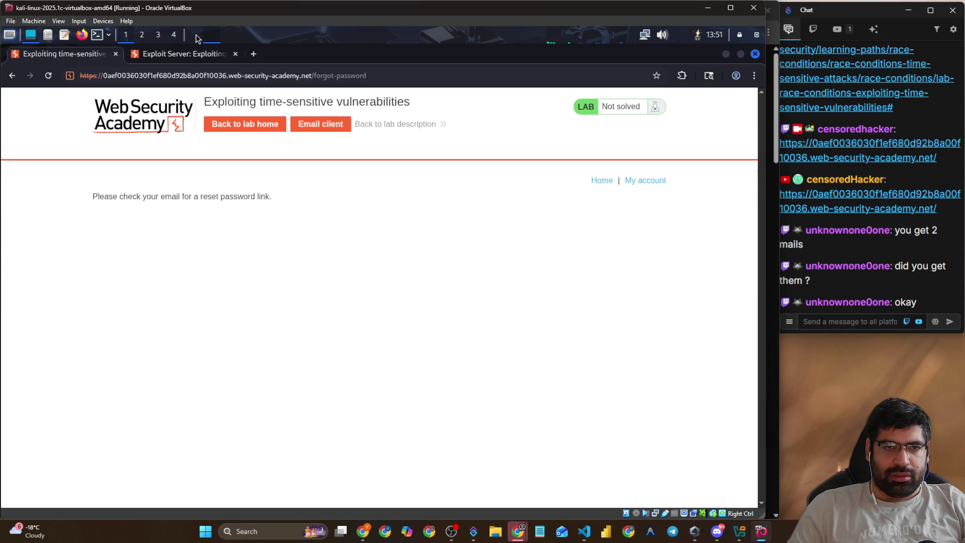
{"action": "key", "text": "alt+Tab"}
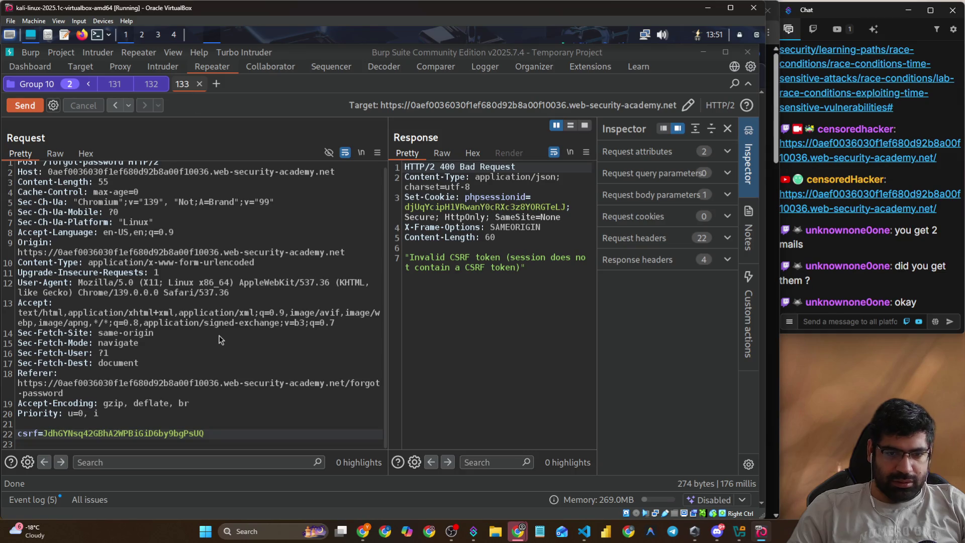
- Change the forgot-password request line's method from POST to GET
{"action": "mouse_move", "coordinate": [717, 531]}
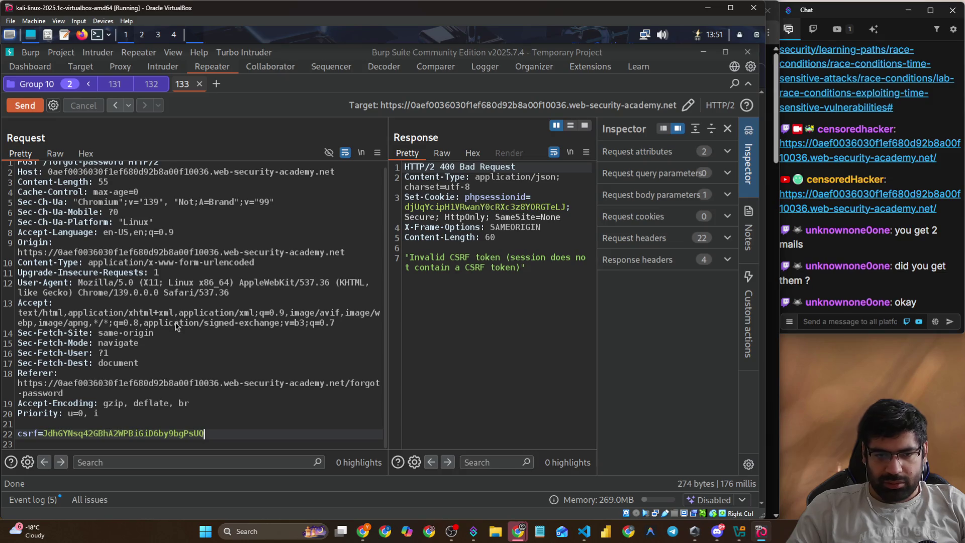
{"action": "key", "text": "Up"}
{"action": "key", "text": "Up"}
{"action": "key", "text": "Up"}
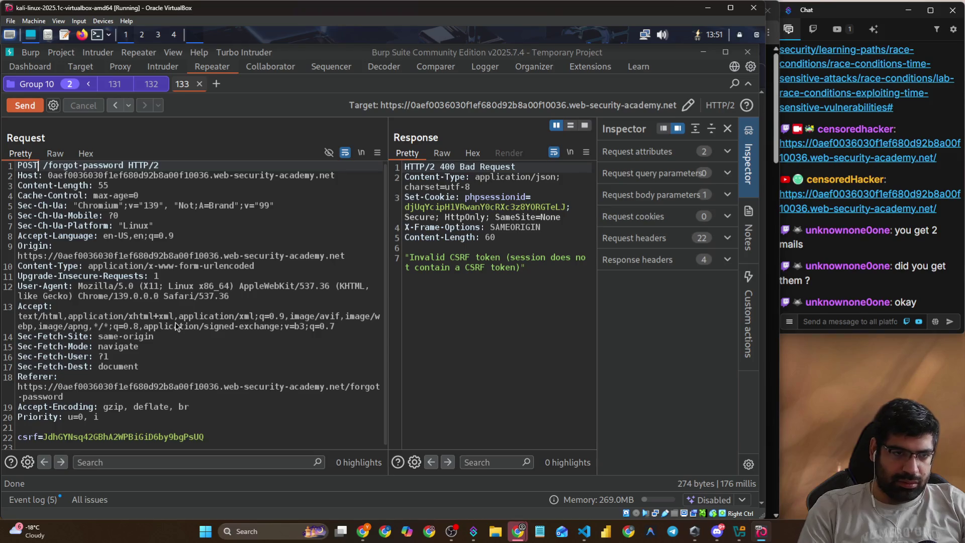
{"action": "key", "text": "Delete"}
{"action": "key", "text": "Delete"}
{"action": "key", "text": "Delete"}
{"action": "type", "text": "GET"}
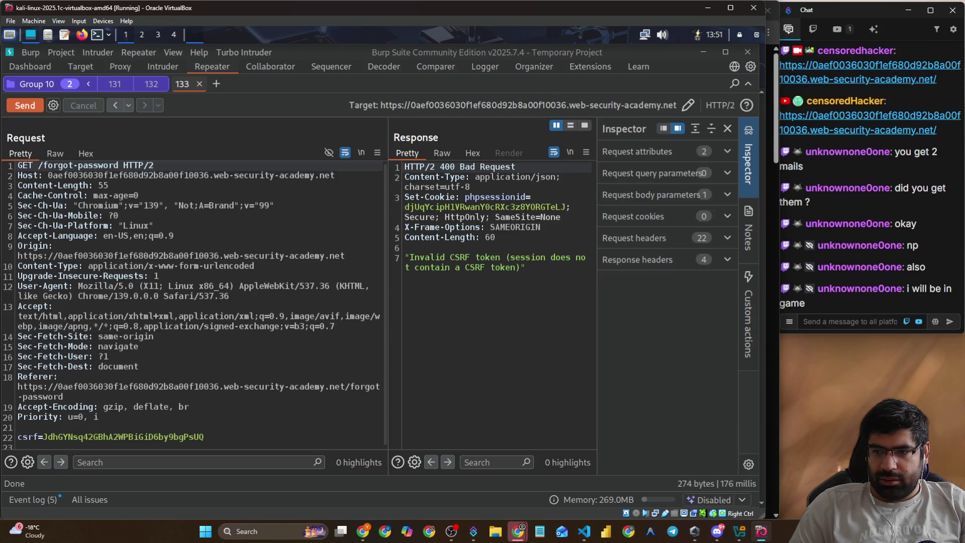
- Exit TeamViewer from its hidden system tray icon
{"action": "left_click", "coordinate": [809, 531]}
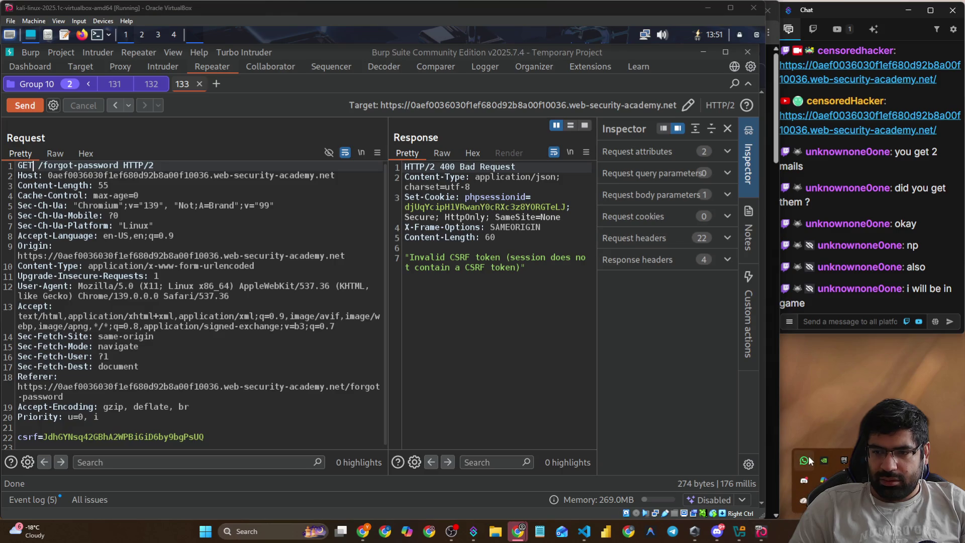
{"action": "key", "text": "Escape"}
{"action": "left_click", "coordinate": [809, 531]}
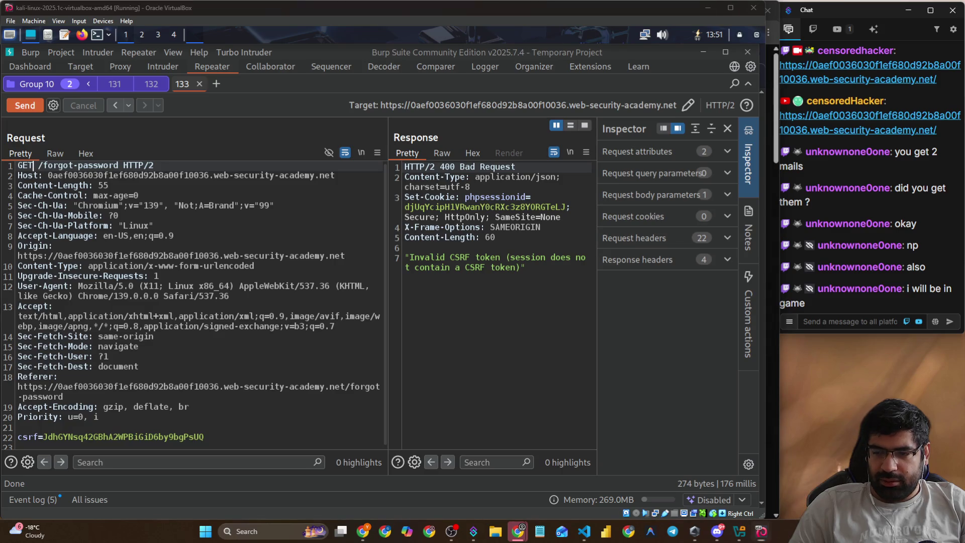
{"action": "right_click", "coordinate": [844, 460]}
{"action": "left_click", "coordinate": [811, 475]}
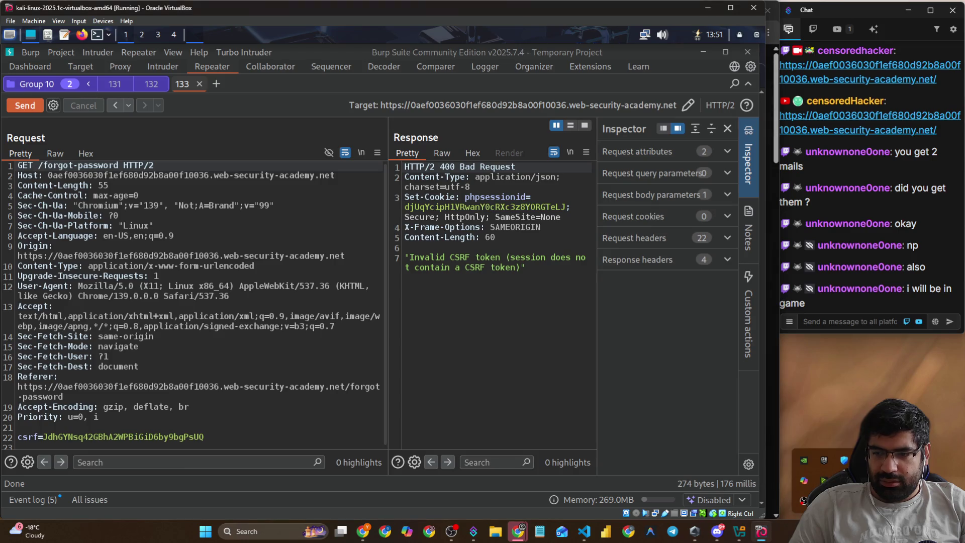
{"action": "right_click", "coordinate": [845, 459]}
{"action": "left_click", "coordinate": [809, 472]}
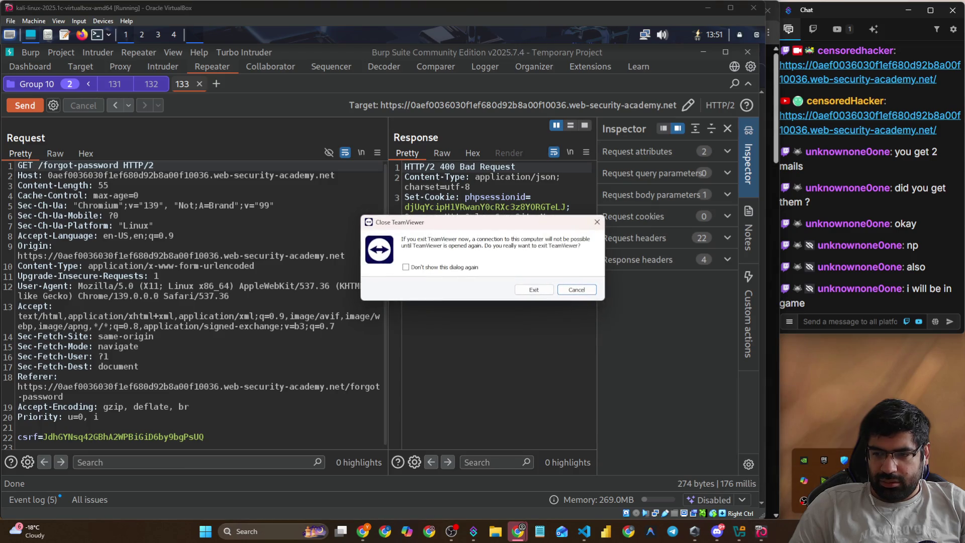
- Confirm the TeamViewer exit and start closing Burp Suite
{"action": "left_click", "coordinate": [530, 290]}
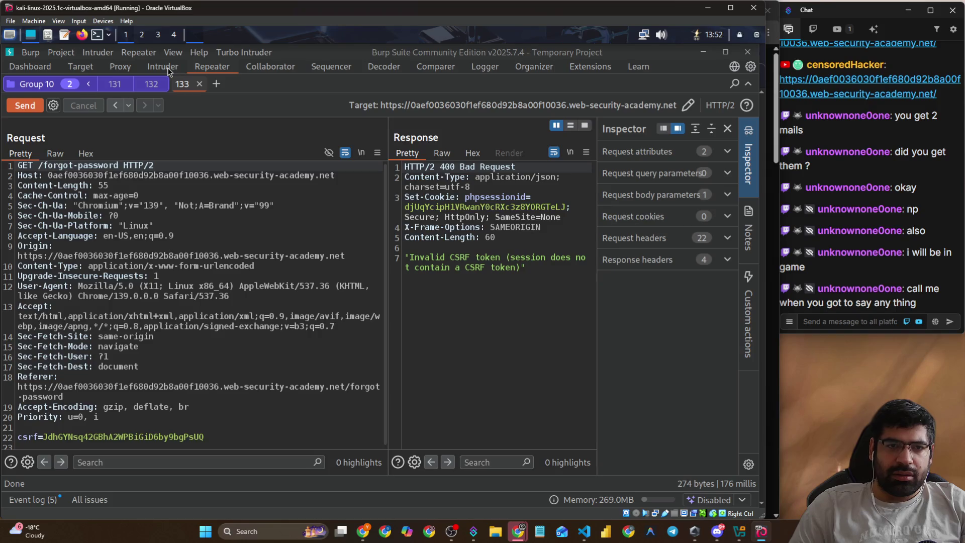
{"action": "left_click", "coordinate": [747, 52]}
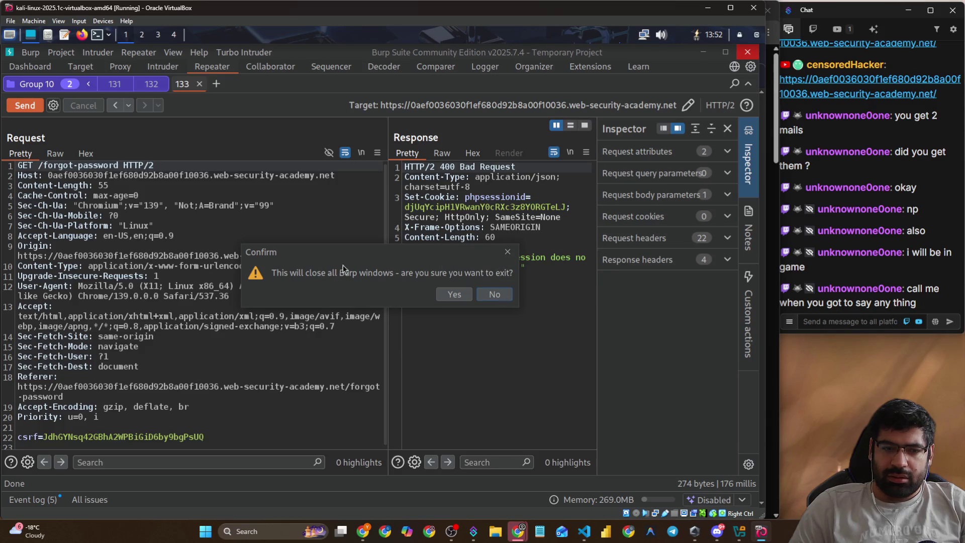
{"action": "key", "text": "Return"}
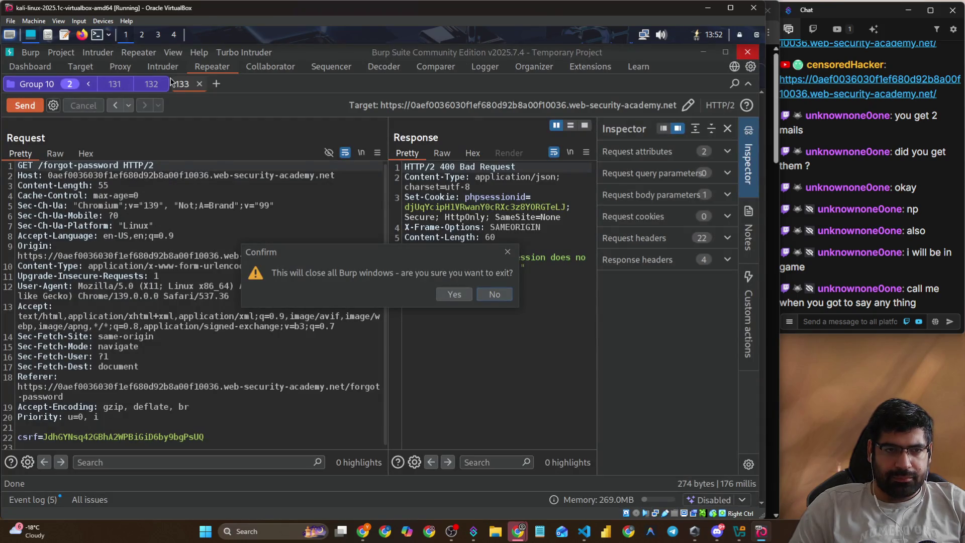
- Move the VirtualBox window to the screen top and widen it slightly
{"action": "mouse_move", "coordinate": [210, 8]}
{"action": "left_mouse_down"}
{"action": "mouse_move", "coordinate": [219, 35]}
{"action": "mouse_move", "coordinate": [213, 16]}
{"action": "mouse_move", "coordinate": [222, 7]}
{"action": "left_mouse_up"}
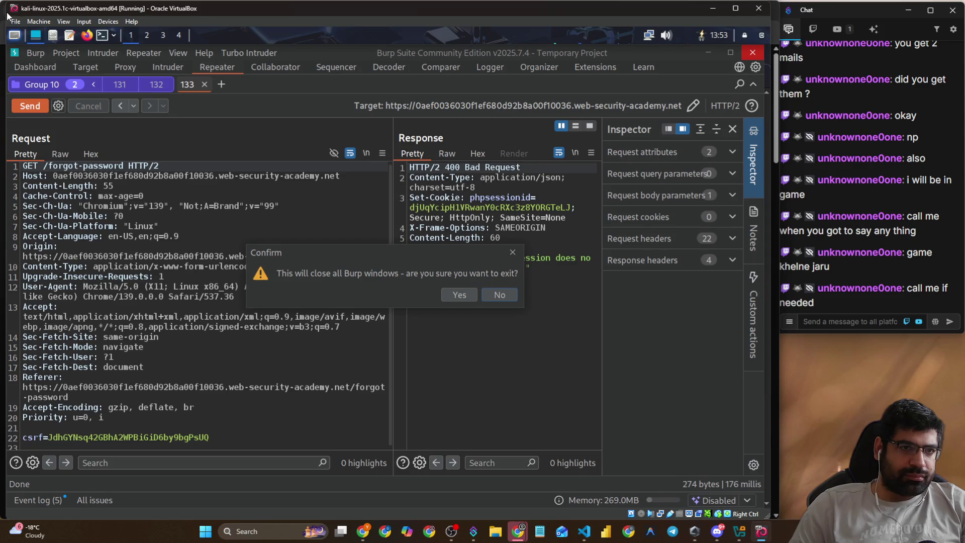
{"action": "left_click_drag", "start_coordinate": [3, 11], "coordinate": [0, 11]}
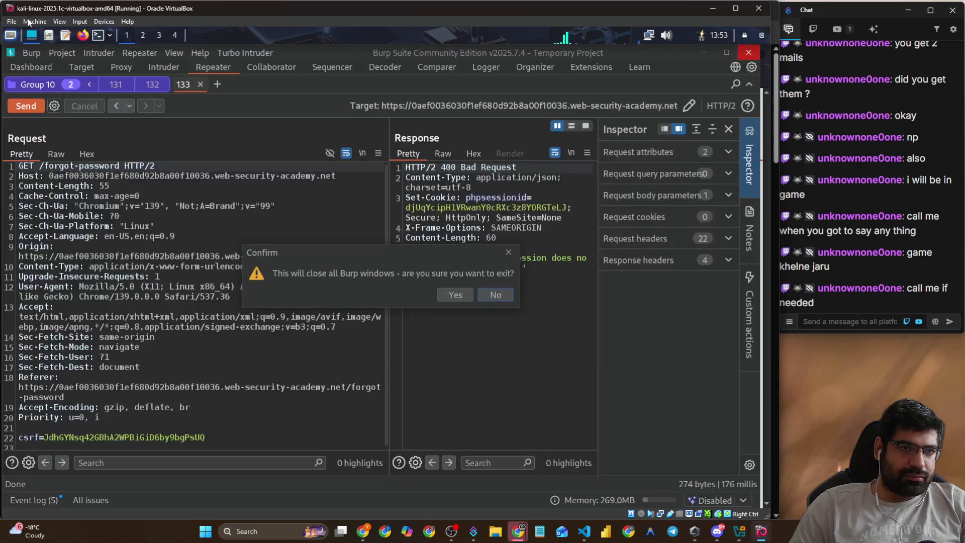
{"action": "key", "text": "alt+m"}
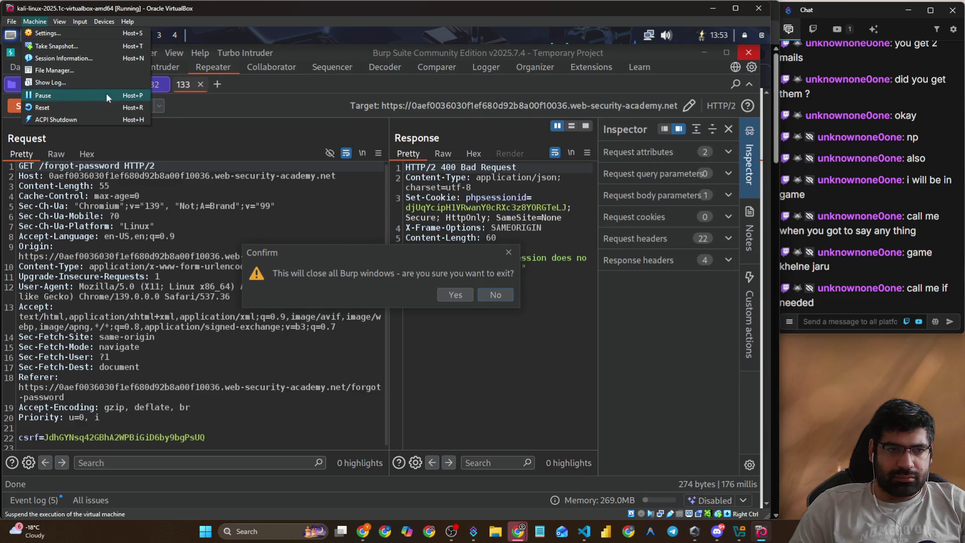
- Reset the Kali virtual machine and screenshot the resulting crash error
{"action": "left_click", "coordinate": [71, 107]}
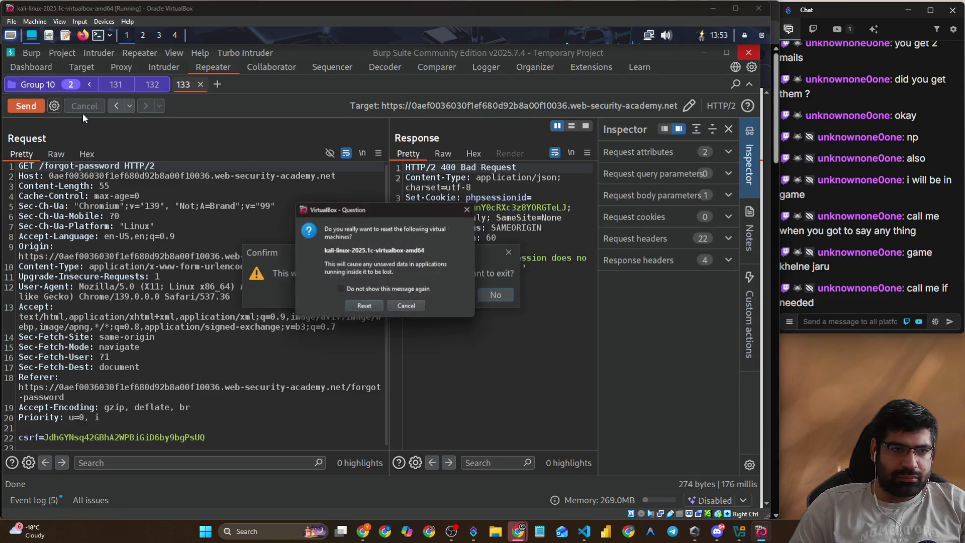
{"action": "left_click", "coordinate": [375, 308]}
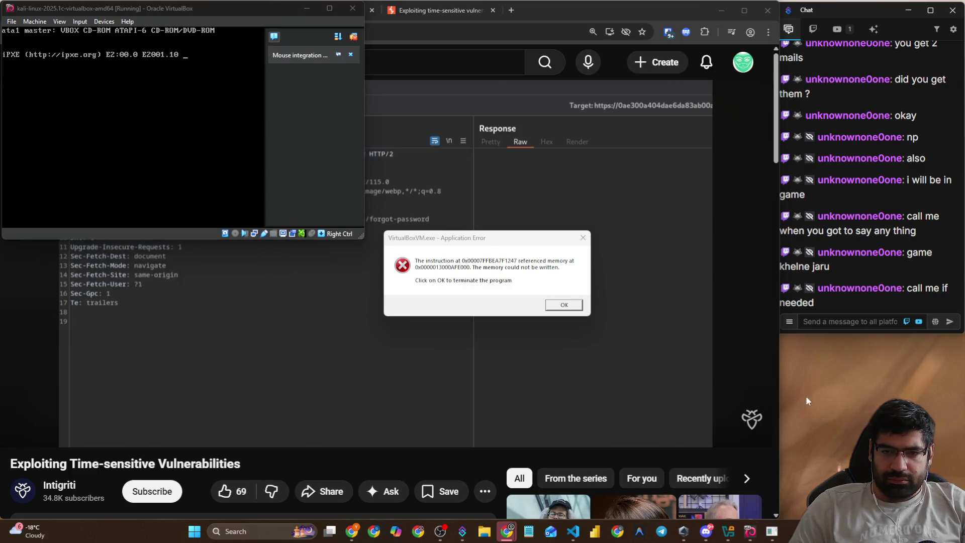
{"action": "key", "text": "super+shift+s"}
{"action": "mouse_move", "coordinate": [380, 228]}
{"action": "left_mouse_down"}
{"action": "mouse_move", "coordinate": [511, 300]}
{"action": "mouse_move", "coordinate": [600, 325]}
{"action": "left_mouse_up"}
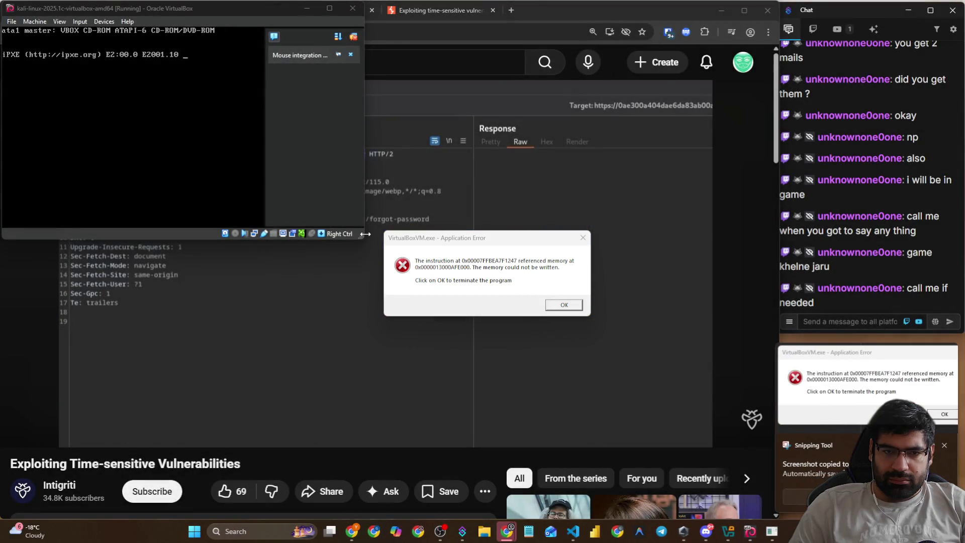
- Close the crashed VM window and bring up the VirtualBox Manager
{"action": "mouse_move", "coordinate": [362, 234]}
{"action": "left_mouse_down"}
{"action": "mouse_move", "coordinate": [463, 336]}
{"action": "mouse_move", "coordinate": [709, 520]}
{"action": "mouse_move", "coordinate": [772, 519]}
{"action": "left_mouse_up"}
{"action": "left_click", "coordinate": [563, 304]}
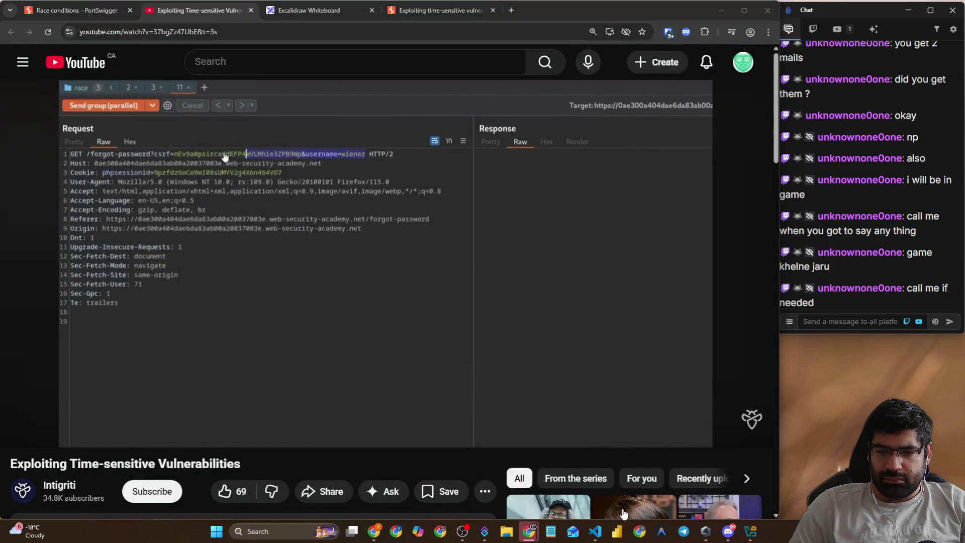
{"action": "left_click", "coordinate": [727, 475]}
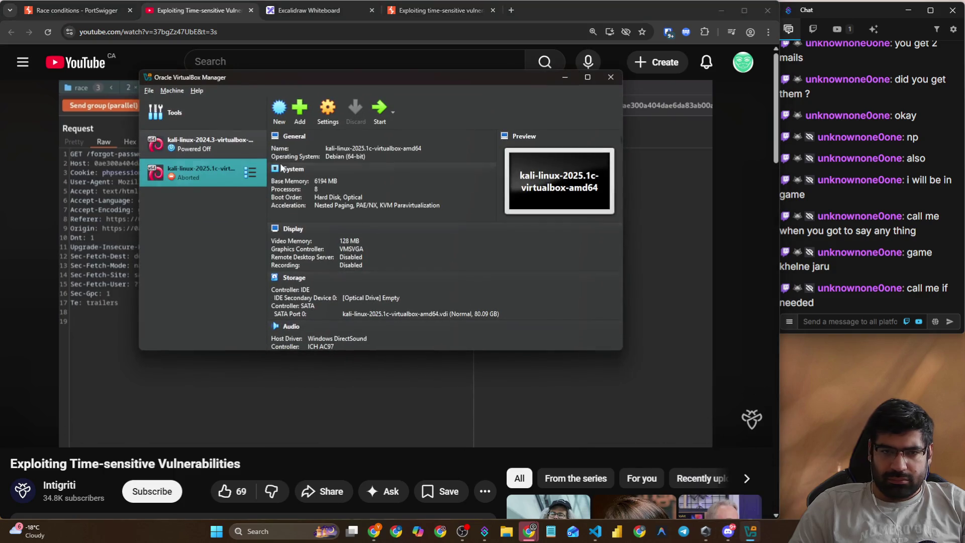
- Restart the kali-linux-2025.1c VM and enlarge its window to nearly full screen
{"action": "left_click", "coordinate": [376, 117]}
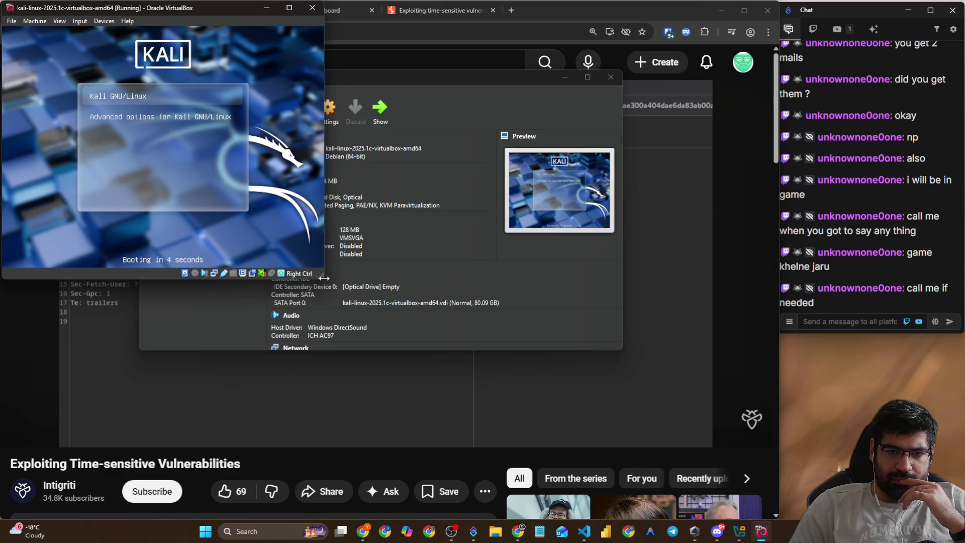
{"action": "mouse_move", "coordinate": [322, 278]}
{"action": "left_mouse_down"}
{"action": "mouse_move", "coordinate": [556, 390]}
{"action": "mouse_move", "coordinate": [769, 432]}
{"action": "mouse_move", "coordinate": [769, 508]}
{"action": "mouse_move", "coordinate": [779, 519]}
{"action": "left_mouse_up"}
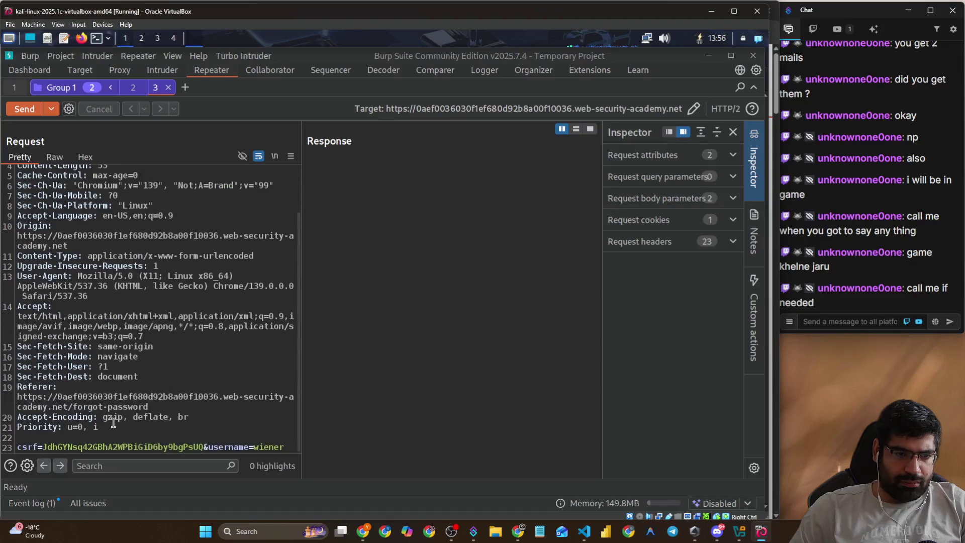
- Paste the fresh csrf token, change username wiener to carlos, and send the request
{"action": "double_click", "coordinate": [109, 447]}
{"action": "key", "text": "ctrl+v"}
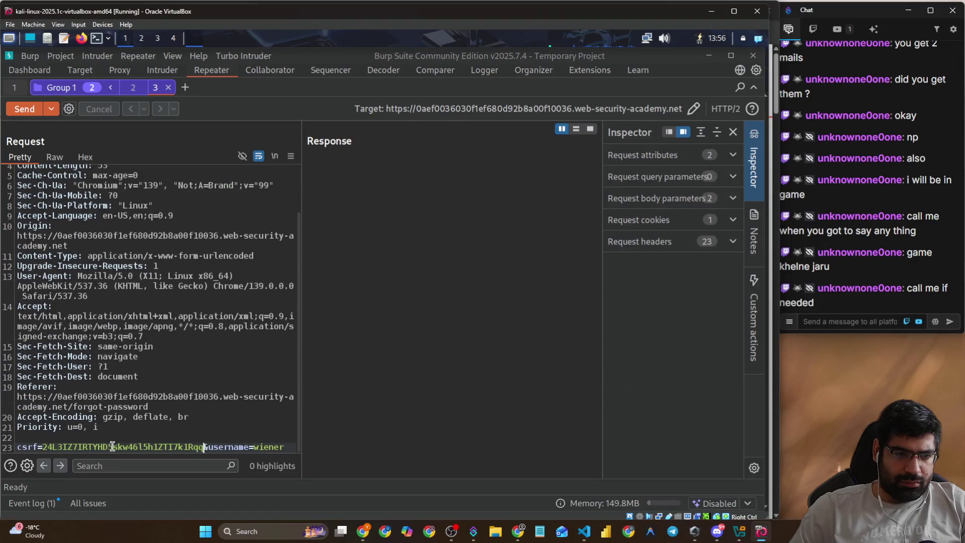
{"action": "double_click", "coordinate": [279, 446]}
{"action": "type", "text": "carlos"}
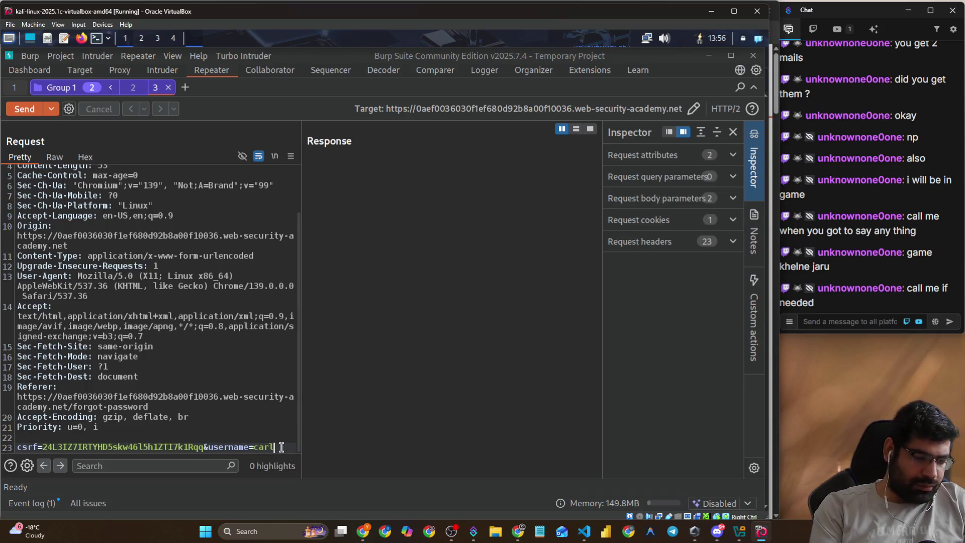
{"action": "key", "text": "ctrl+space"}
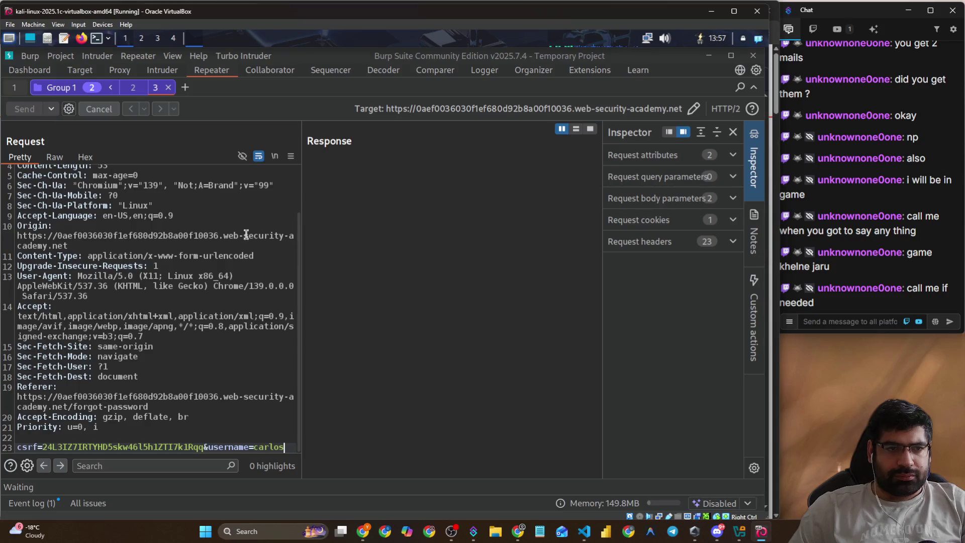
- Load the newest emailed reset link with user changed to carlos, getting Invalid token
{"action": "key", "text": "alt+Tab"}
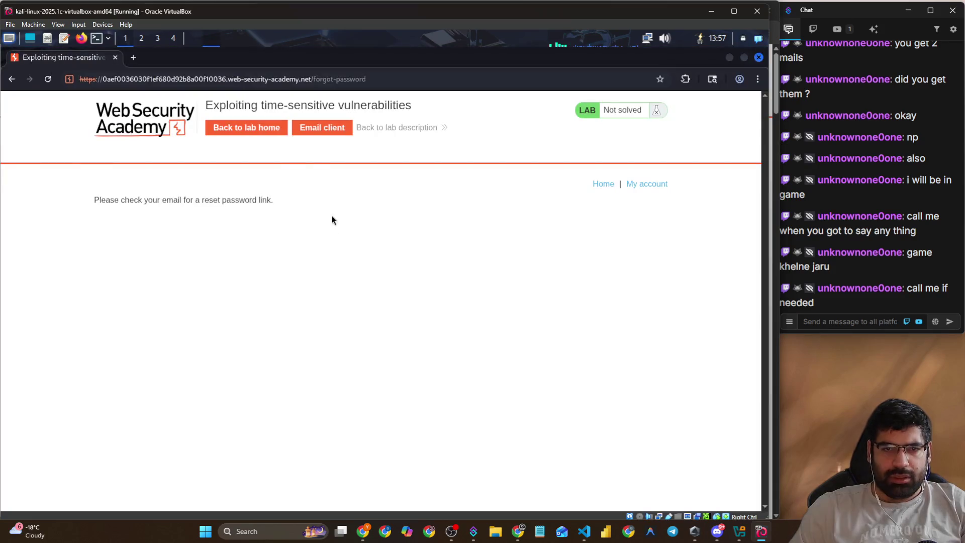
{"action": "left_click", "coordinate": [322, 128]}
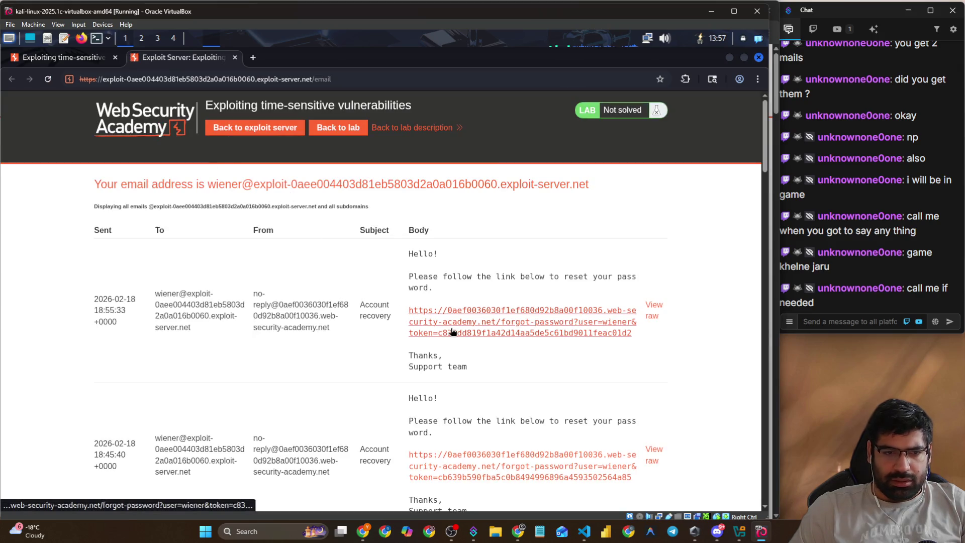
{"action": "left_click", "coordinate": [614, 334]}
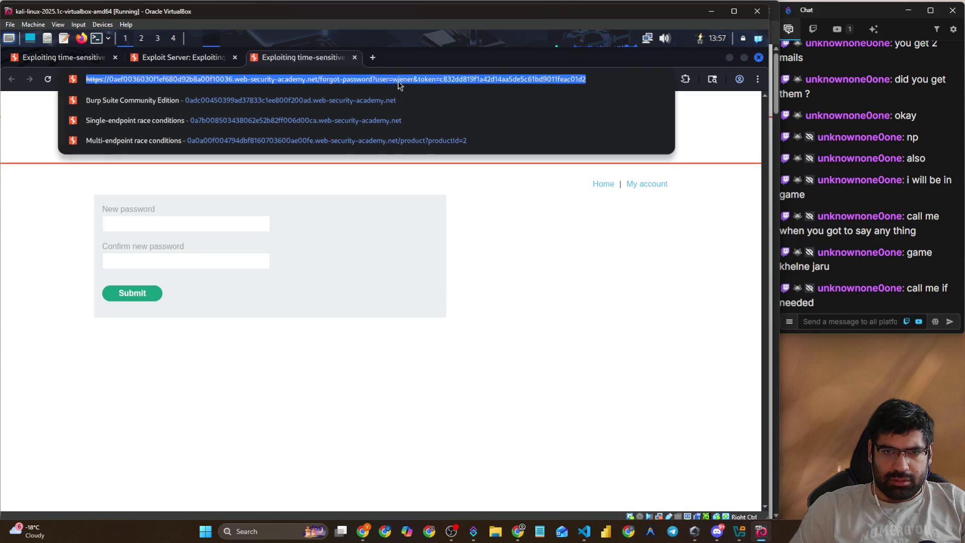
{"action": "left_click", "coordinate": [397, 79]}
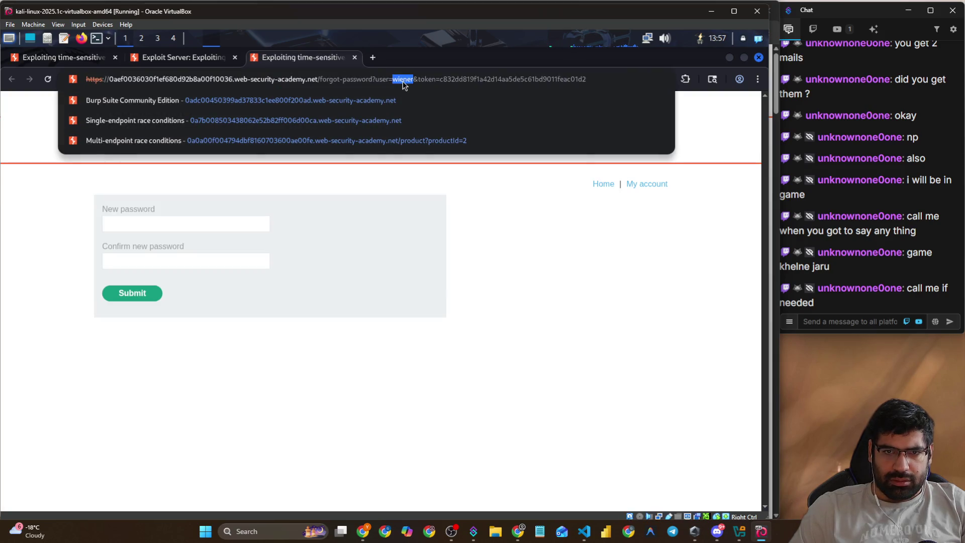
{"action": "double_click", "coordinate": [402, 79]}
{"action": "type", "text": "carlos"}
{"action": "key", "text": "Return"}
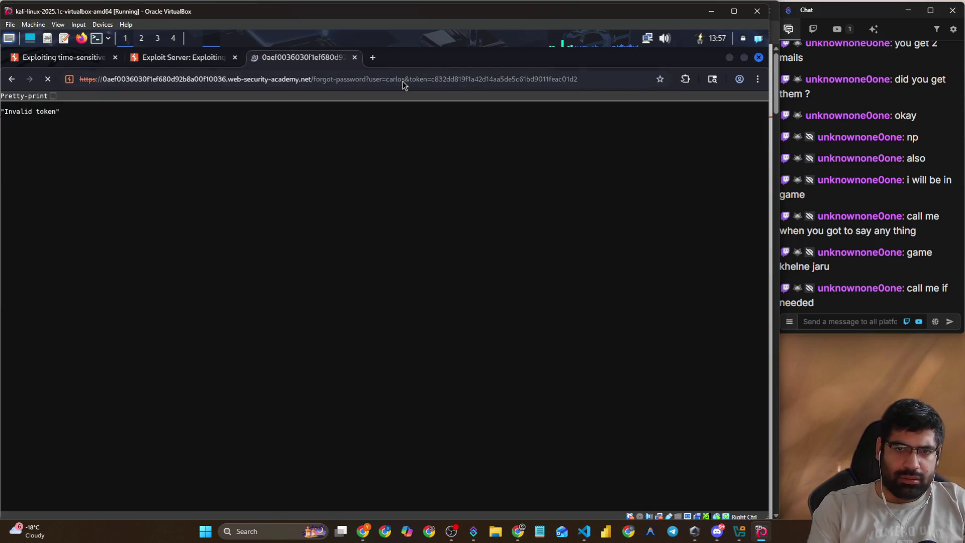
{"action": "left_click", "coordinate": [354, 57]}
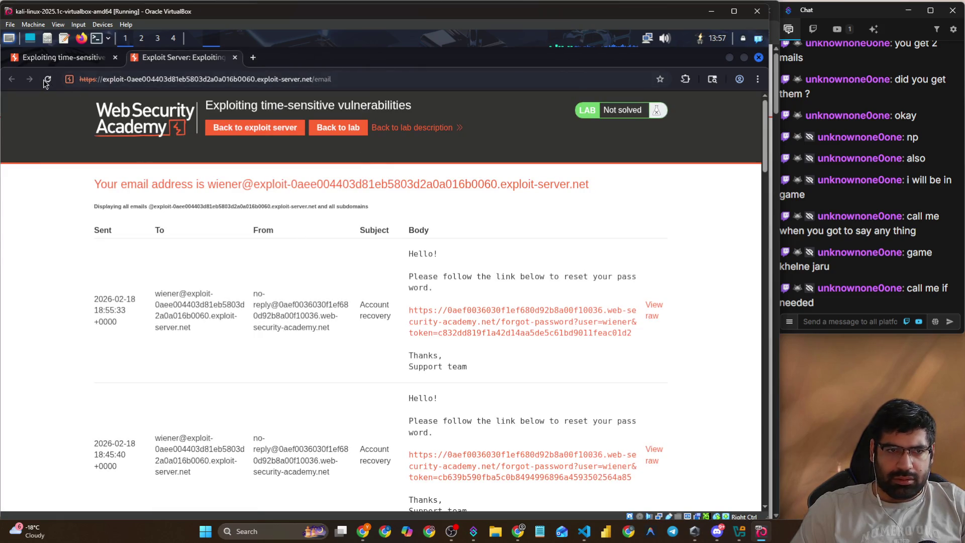
- Retry the copied reset link with user carlos in an Incognito window, then return to Burp
{"action": "right_click", "coordinate": [448, 315]}
{"action": "left_click", "coordinate": [490, 417]}
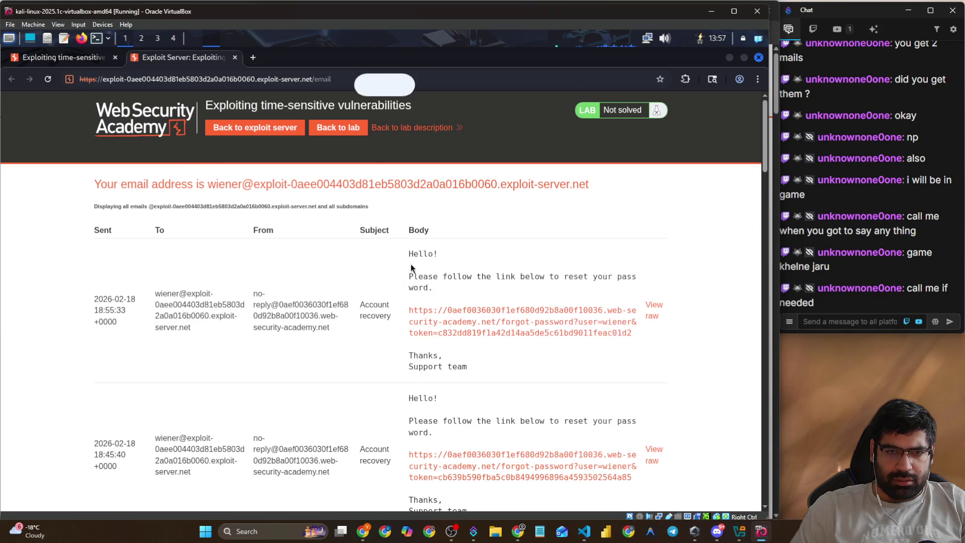
{"action": "left_click", "coordinate": [758, 79]}
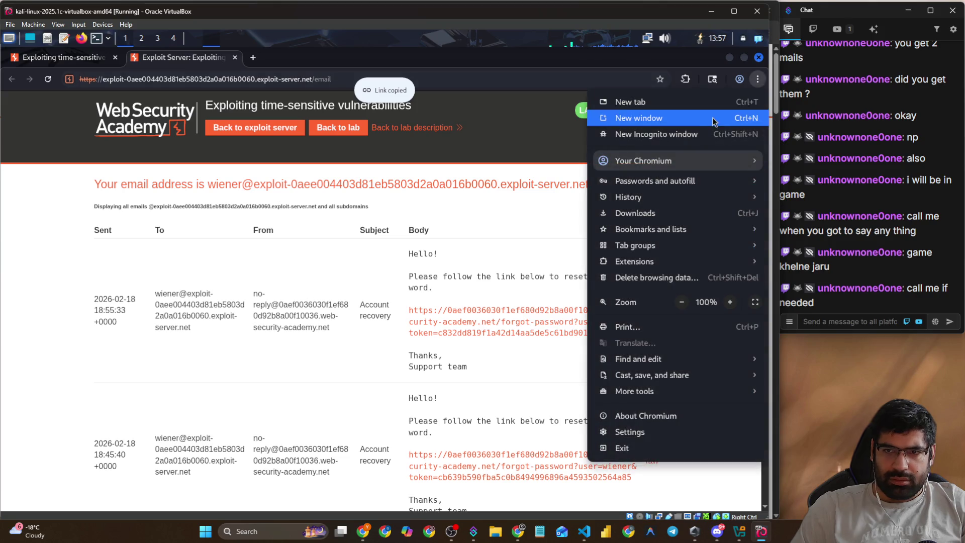
{"action": "left_click", "coordinate": [682, 135]}
{"action": "key", "text": "ctrl+v"}
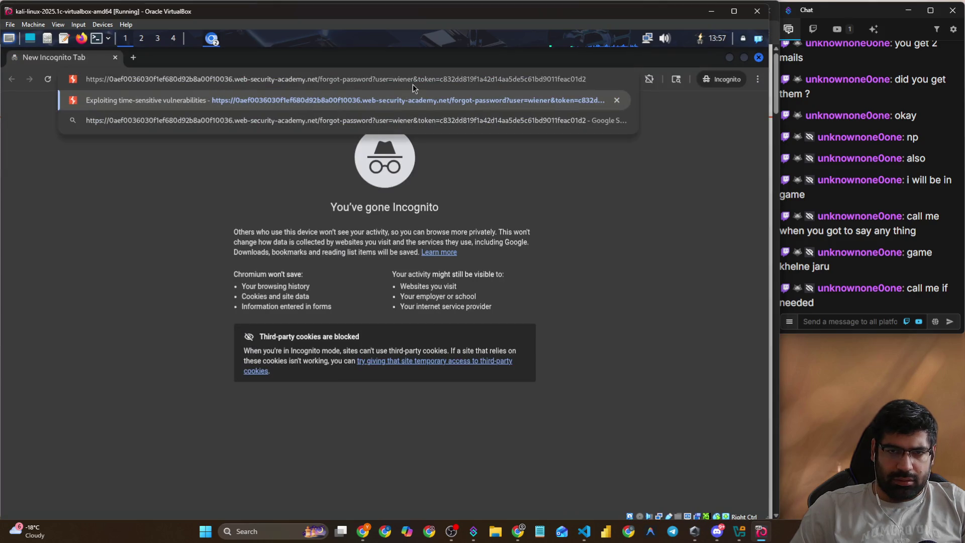
{"action": "type", "text": "carlos"}
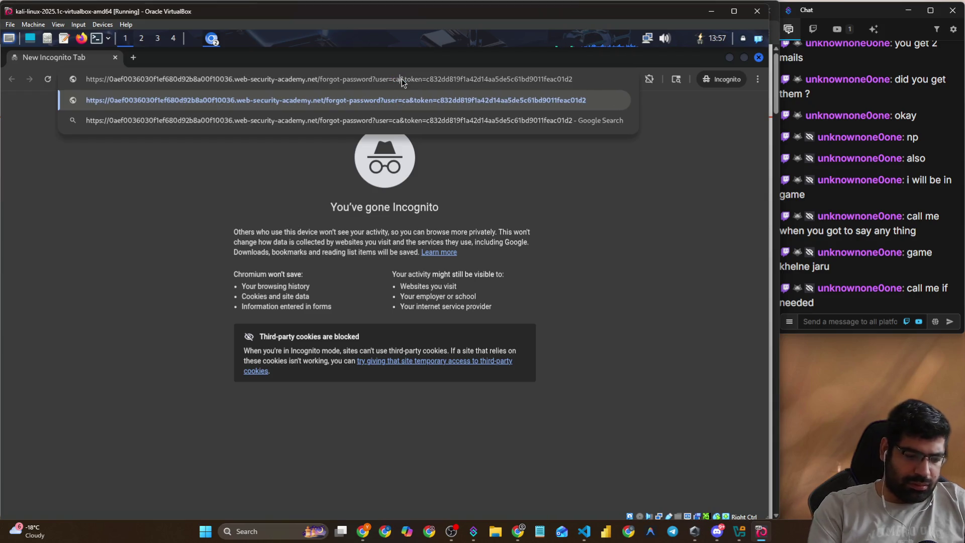
{"action": "key", "text": "Return"}
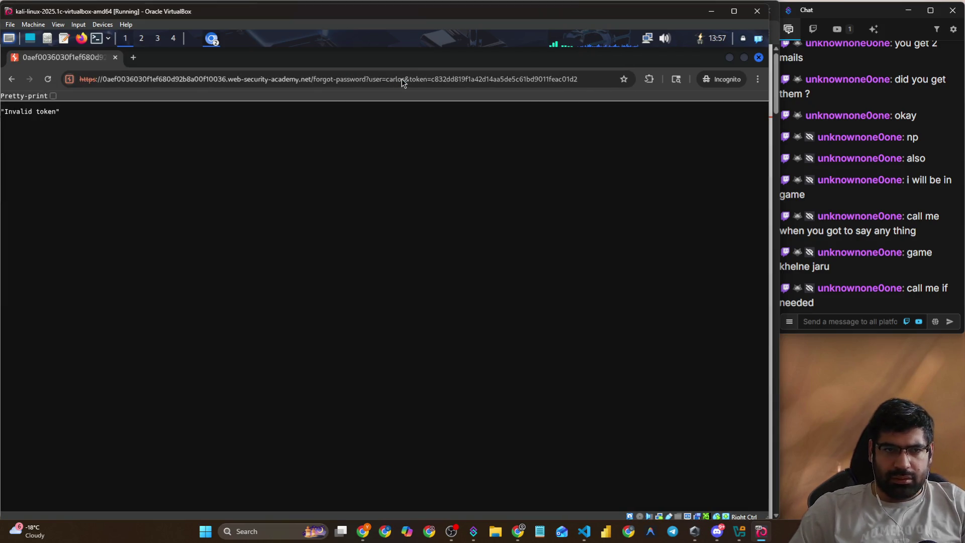
{"action": "left_click", "coordinate": [114, 58]}
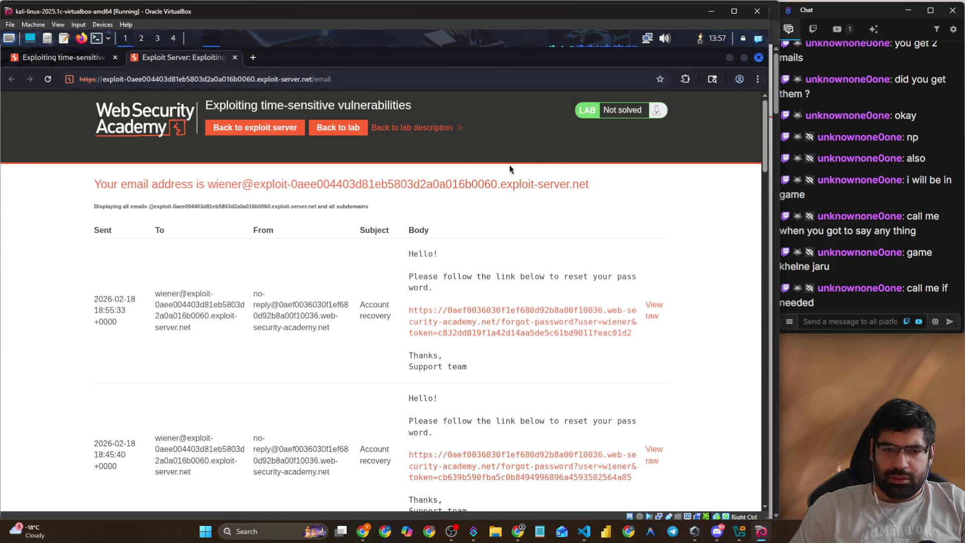
{"action": "key", "text": "alt+Tab"}
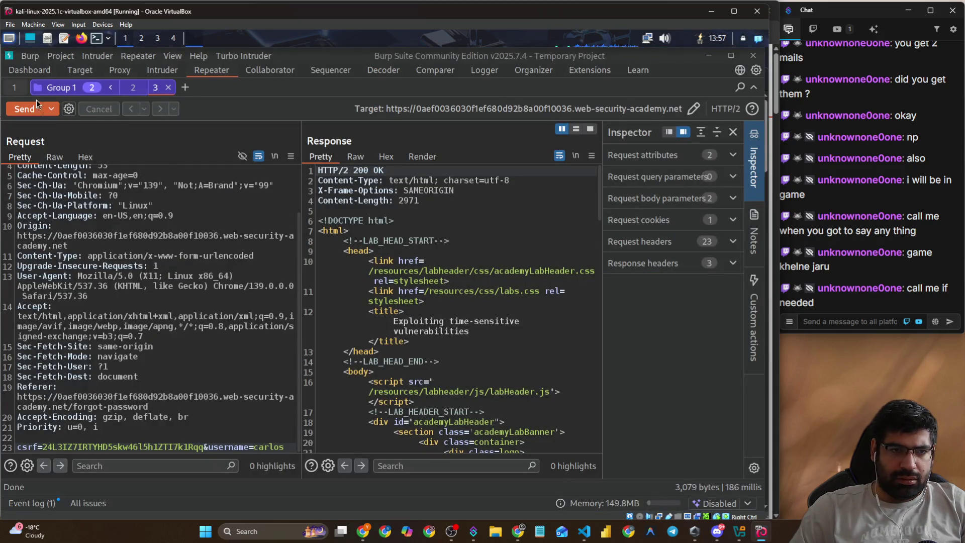
- Resend the GET request for a fresh session cookie and paste it into the carlos and wiener requests
{"action": "left_click", "coordinate": [15, 87]}
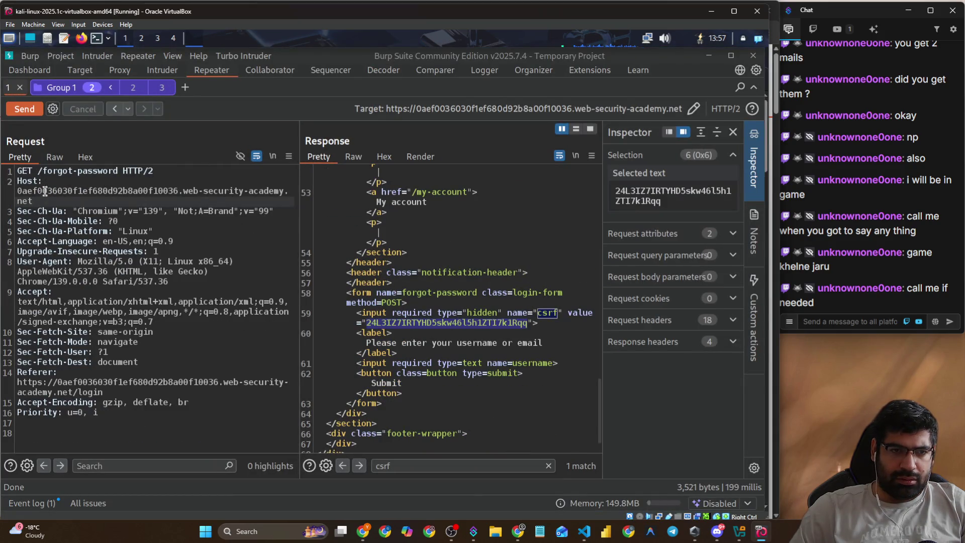
{"action": "left_click", "coordinate": [20, 109]}
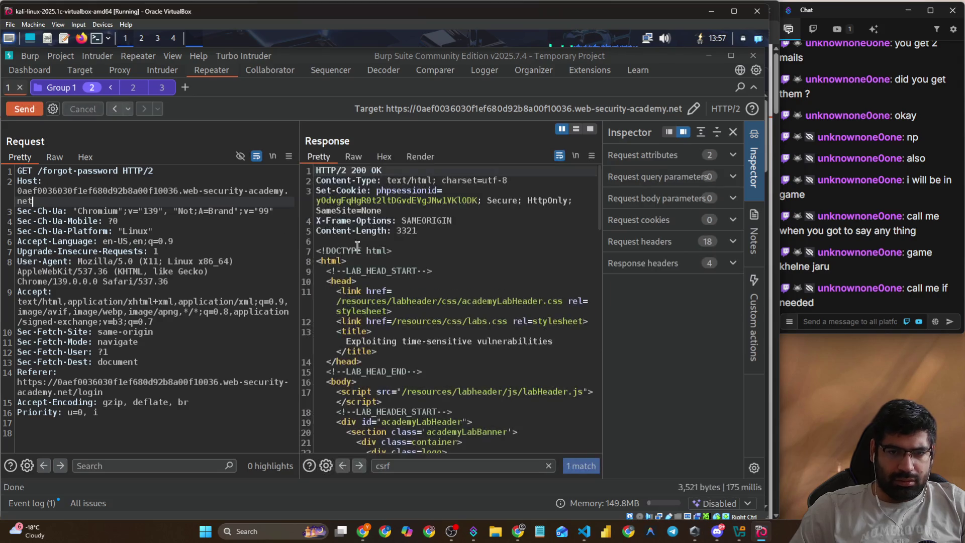
{"action": "double_click", "coordinate": [402, 201]}
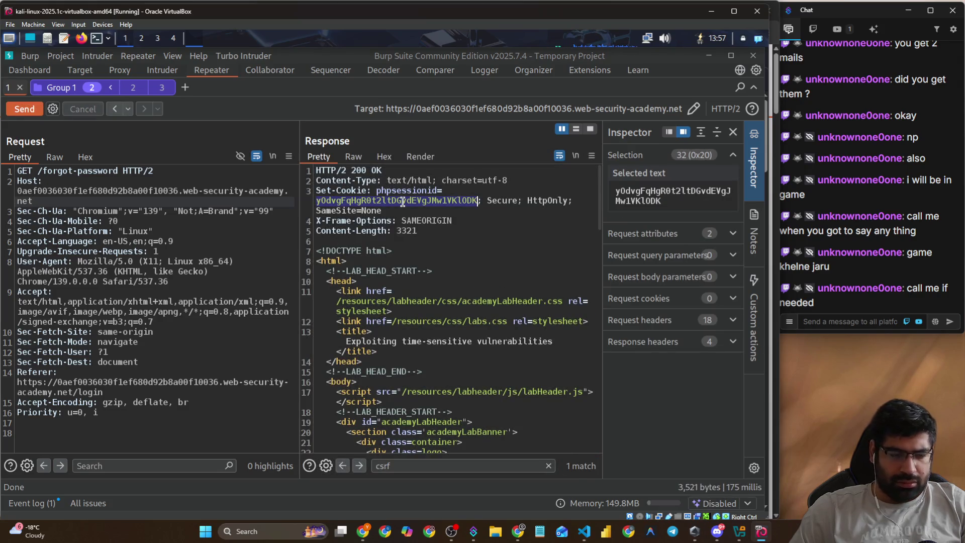
{"action": "left_click", "coordinate": [155, 89]}
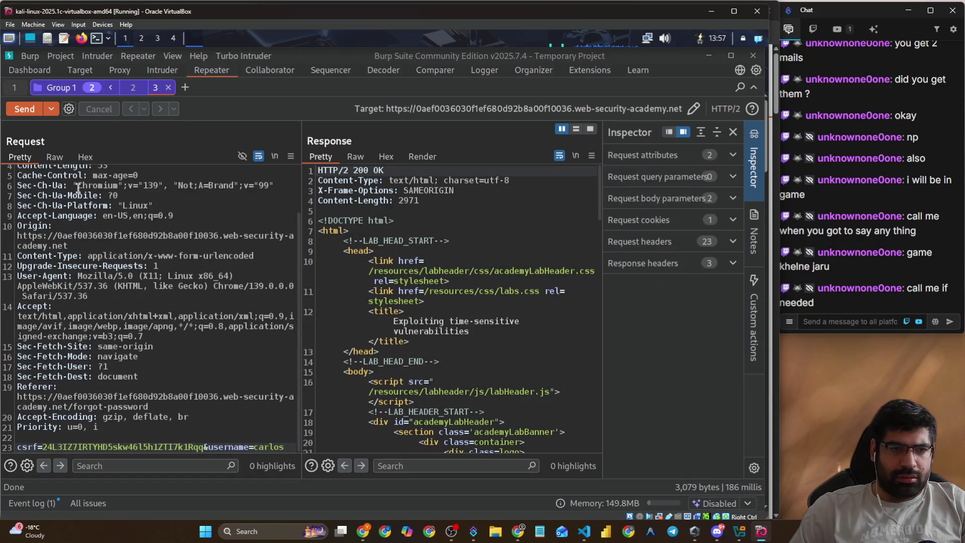
{"action": "scroll", "coordinate": [94, 198], "scroll_direction": "up", "scroll_amount": 3}
{"action": "double_click", "coordinate": [146, 210]}
{"action": "key", "text": "ctrl+v"}
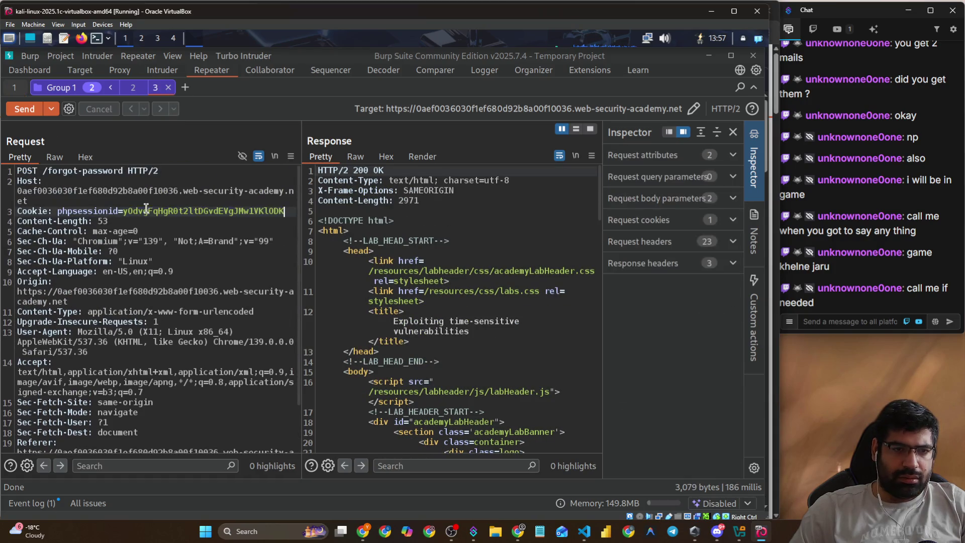
{"action": "left_click", "coordinate": [125, 92]}
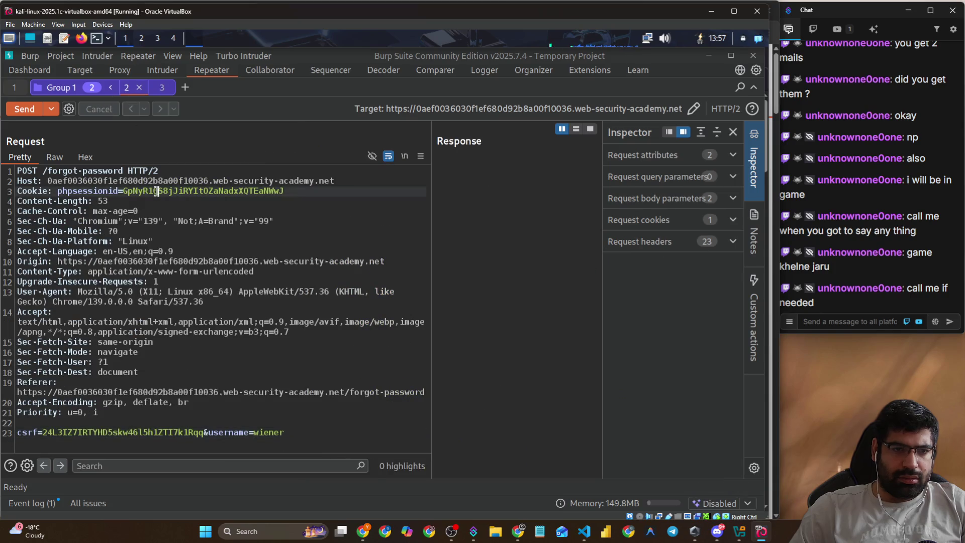
{"action": "double_click", "coordinate": [201, 191]}
{"action": "key", "text": "ctrl+v"}
- Copy the fresh csrf token from the form into both forgot-password requests
{"action": "left_click", "coordinate": [15, 89]}
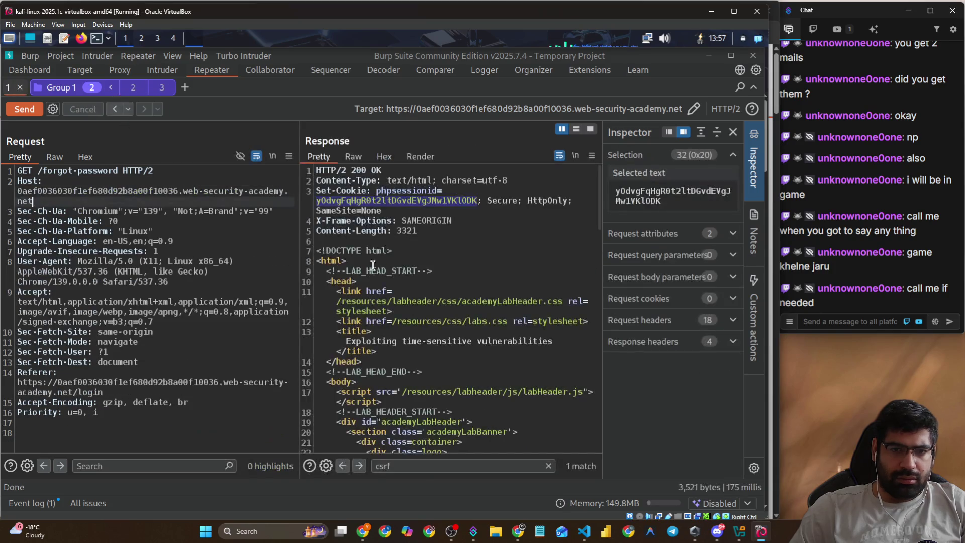
{"action": "scroll", "coordinate": [455, 395], "scroll_direction": "down", "scroll_amount": 10}
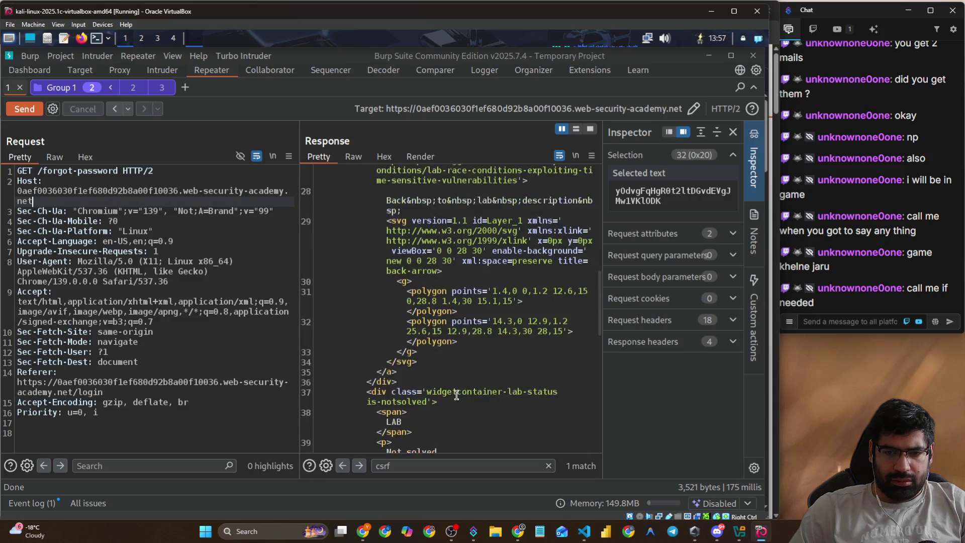
{"action": "scroll", "coordinate": [455, 395], "scroll_direction": "down", "scroll_amount": 15}
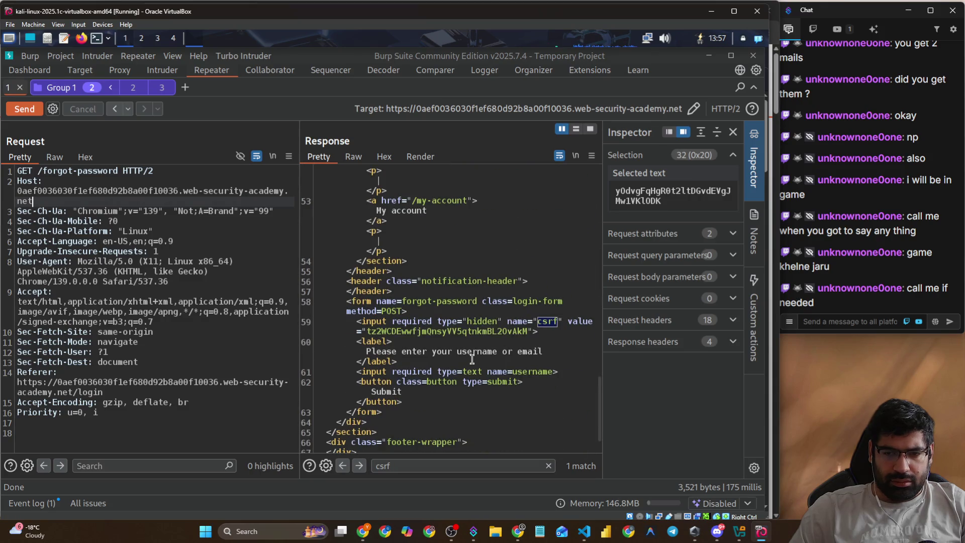
{"action": "double_click", "coordinate": [414, 331]}
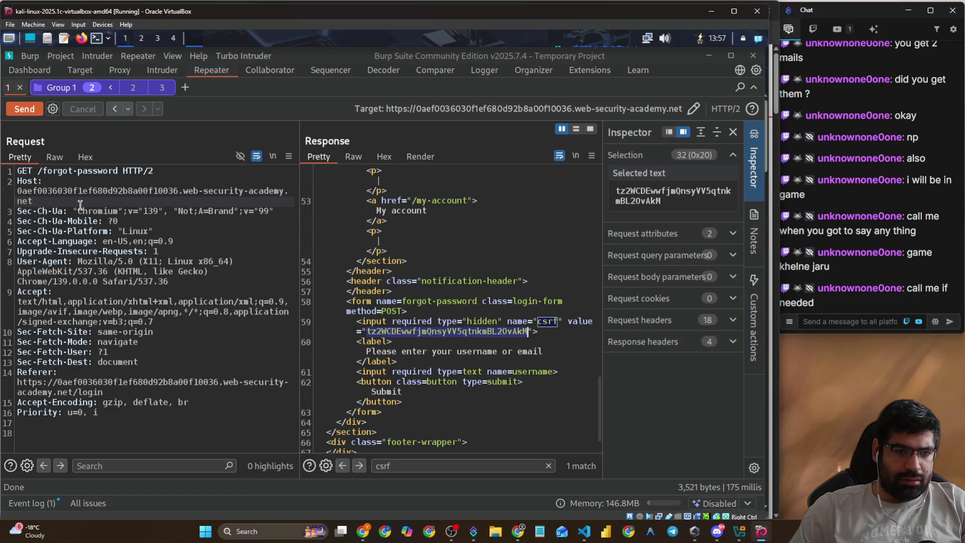
{"action": "left_click", "coordinate": [128, 93]}
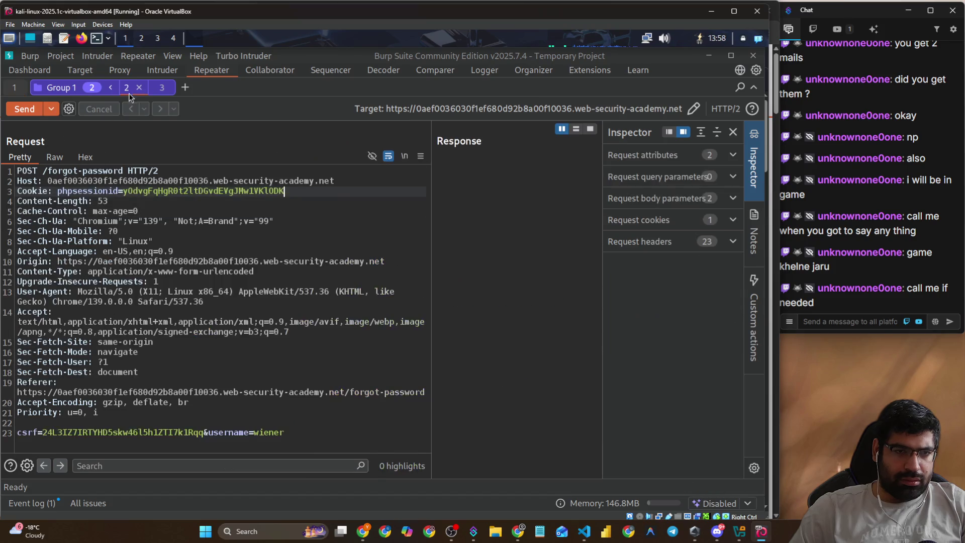
{"action": "double_click", "coordinate": [101, 428]}
{"action": "key", "text": "ctrl+v"}
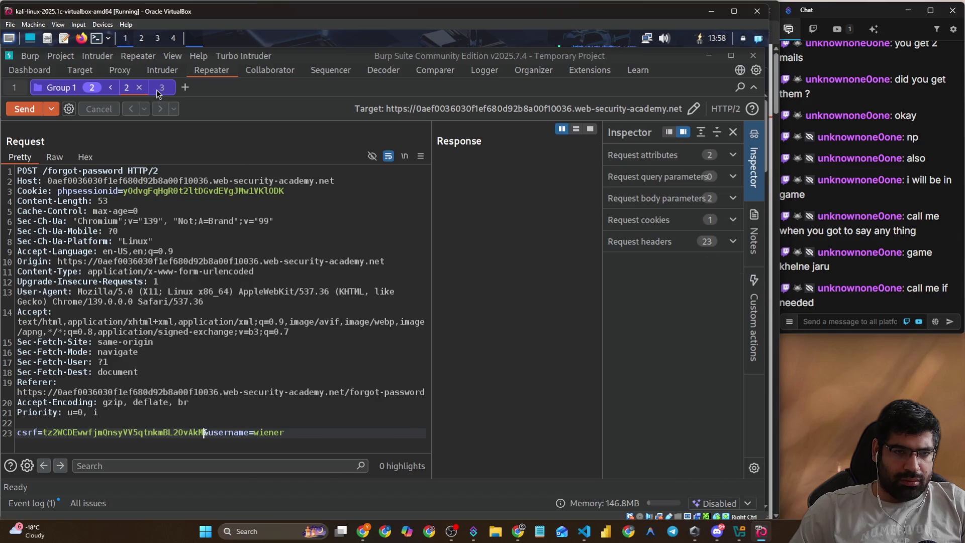
{"action": "left_click", "coordinate": [156, 88]}
{"action": "scroll", "coordinate": [109, 397], "scroll_direction": "down", "scroll_amount": 1}
{"action": "left_click", "coordinate": [108, 447]}
{"action": "double_click", "coordinate": [108, 447]}
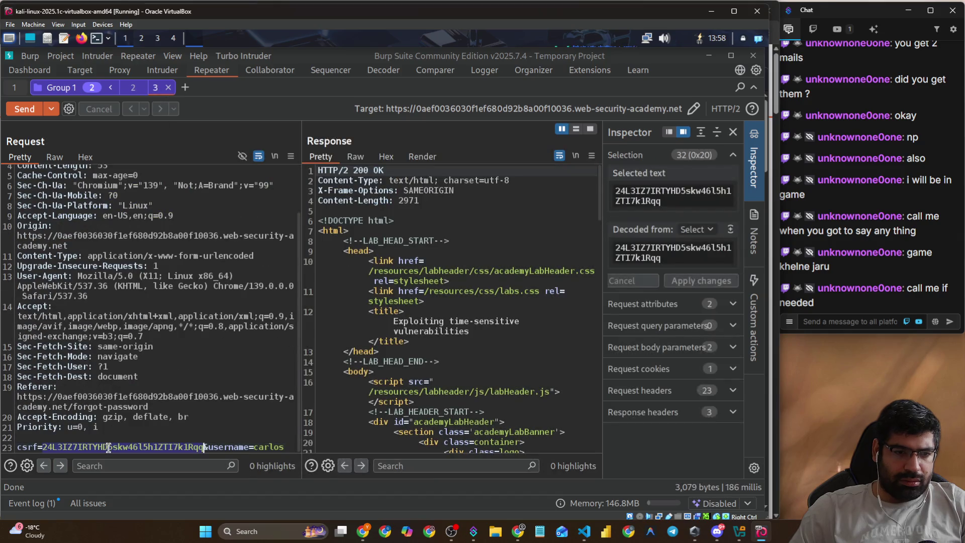
{"action": "key", "text": "ctrl+v"}
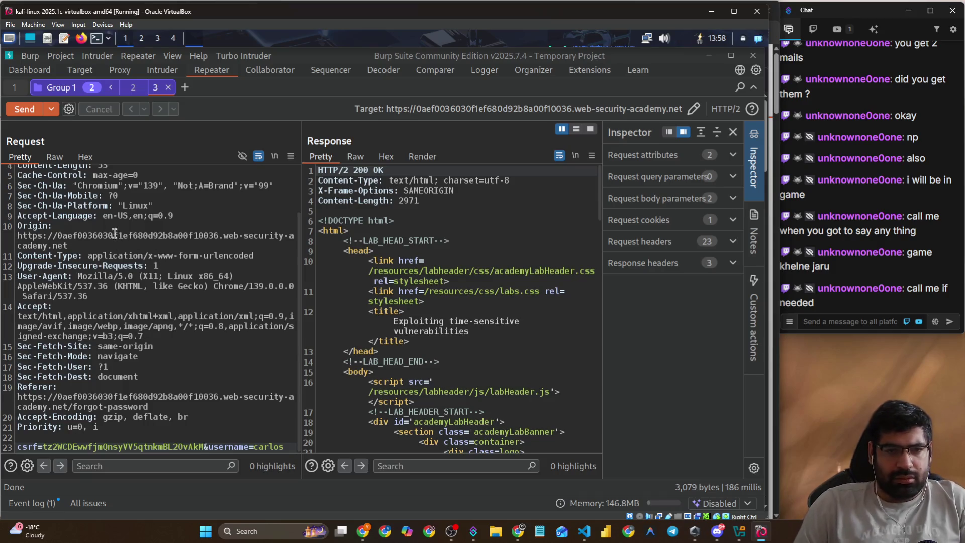
- Send the group's forgot-password requests in parallel
{"action": "left_click", "coordinate": [52, 108]}
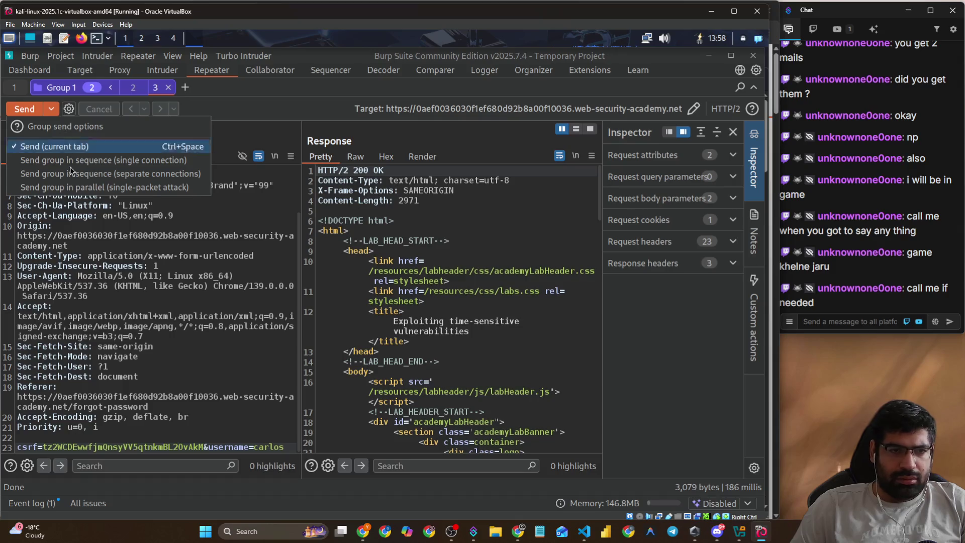
{"action": "left_click", "coordinate": [69, 188]}
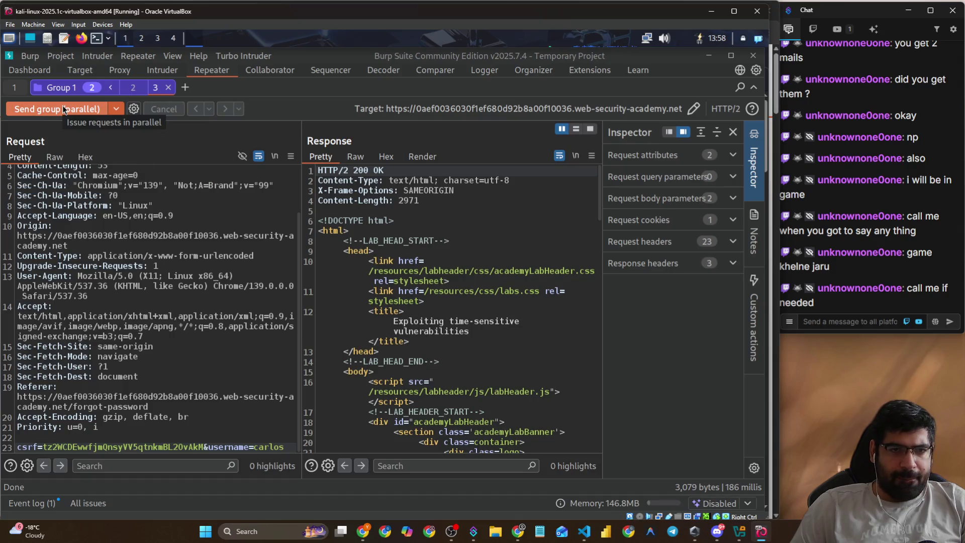
{"action": "left_click", "coordinate": [63, 107]}
{"action": "key", "text": "alt+Tab"}
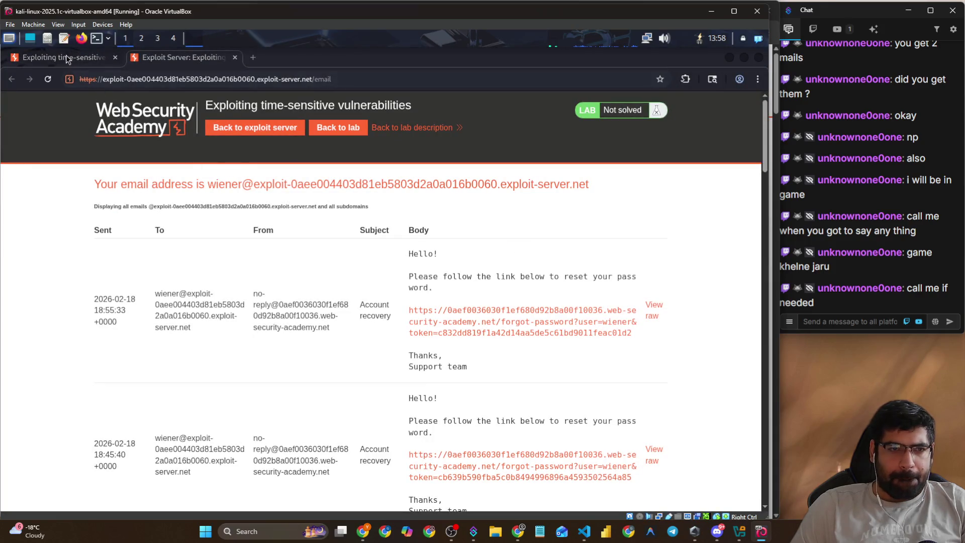
- Reload the inbox and copy the newest password-reset link
{"action": "left_click", "coordinate": [53, 81]}
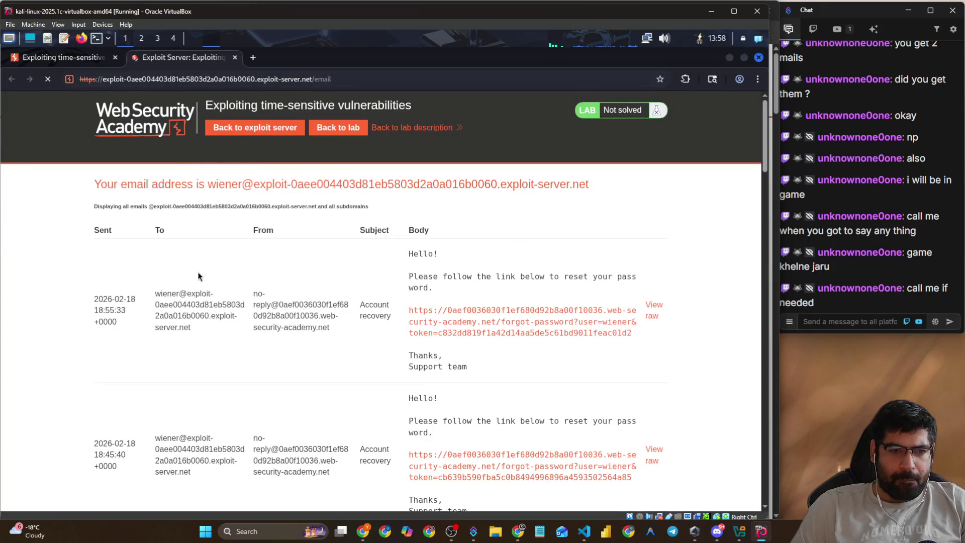
{"action": "left_click_drag", "start_coordinate": [643, 373], "coordinate": [435, 310]}
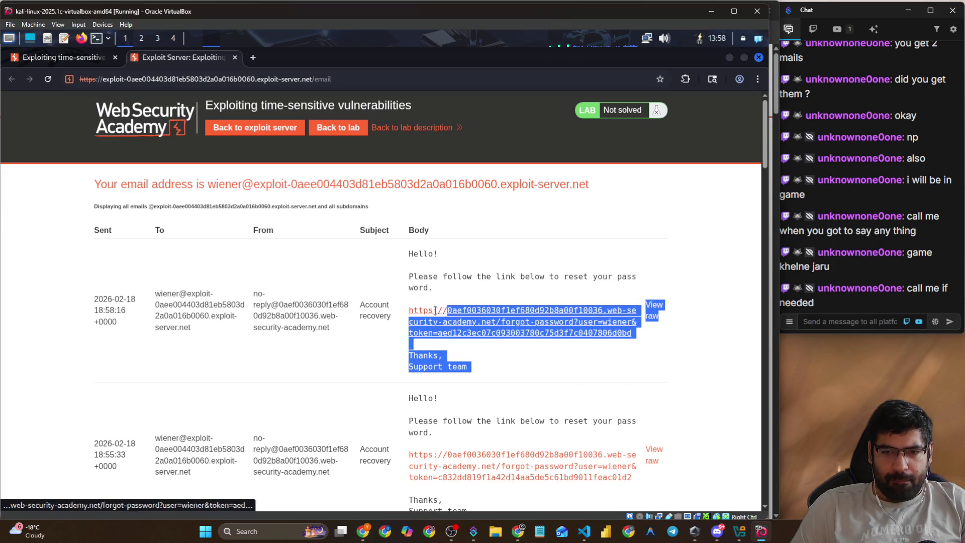
{"action": "right_click", "coordinate": [521, 321]}
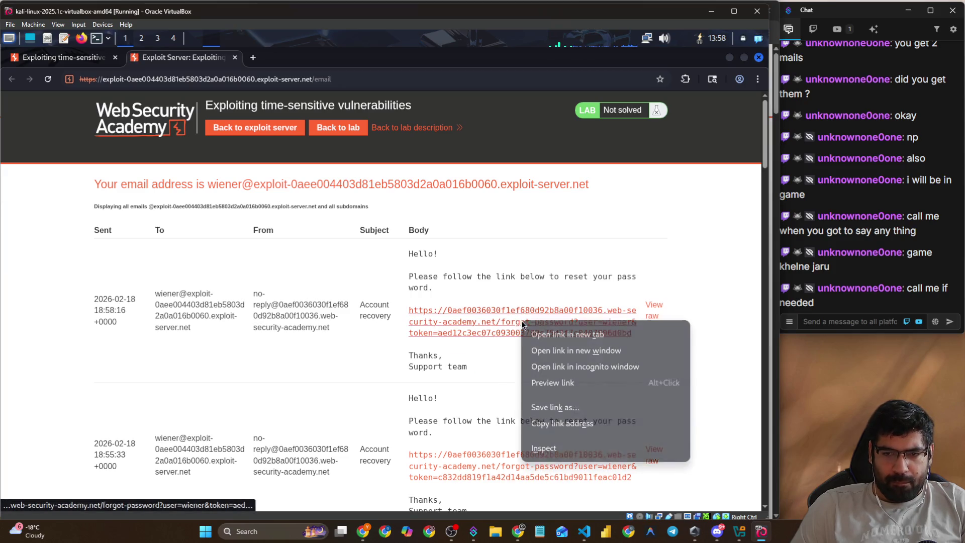
{"action": "left_click", "coordinate": [565, 424]}
- Open the copied reset link in an incognito window with the user changed to carlos
{"action": "key", "text": "alt+Tab"}
{"action": "key", "text": "alt+Tab"}
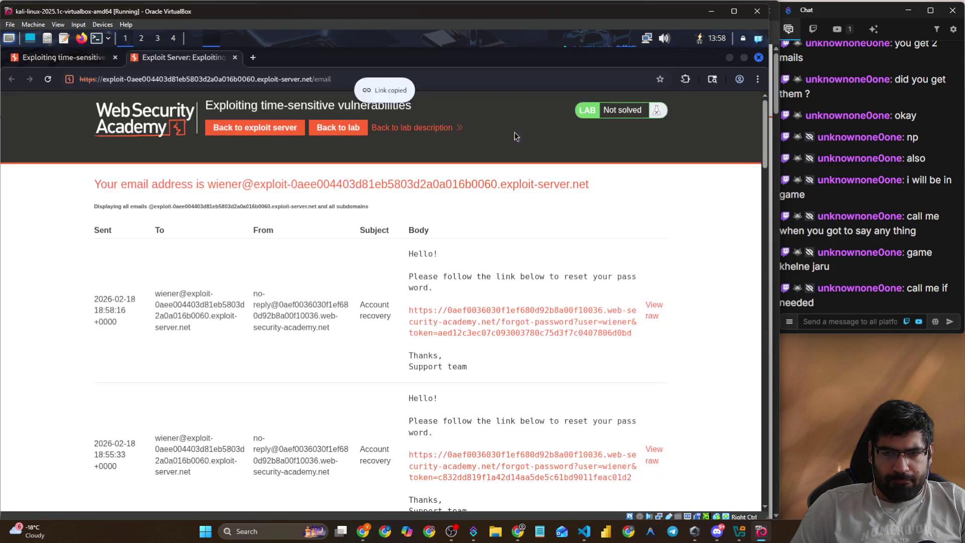
{"action": "left_click", "coordinate": [739, 79]}
{"action": "left_click", "coordinate": [757, 80]}
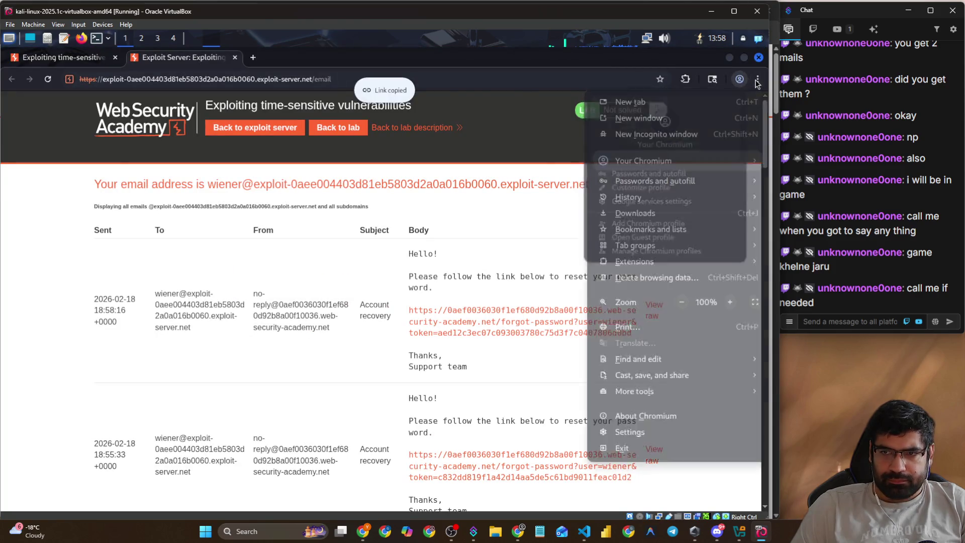
{"action": "left_click", "coordinate": [690, 136]}
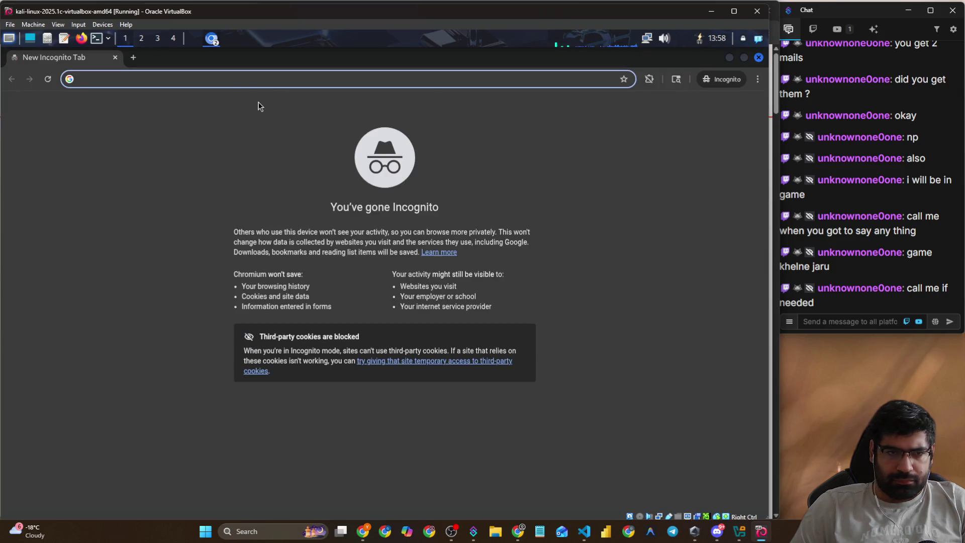
{"action": "key", "text": "ctrl+v"}
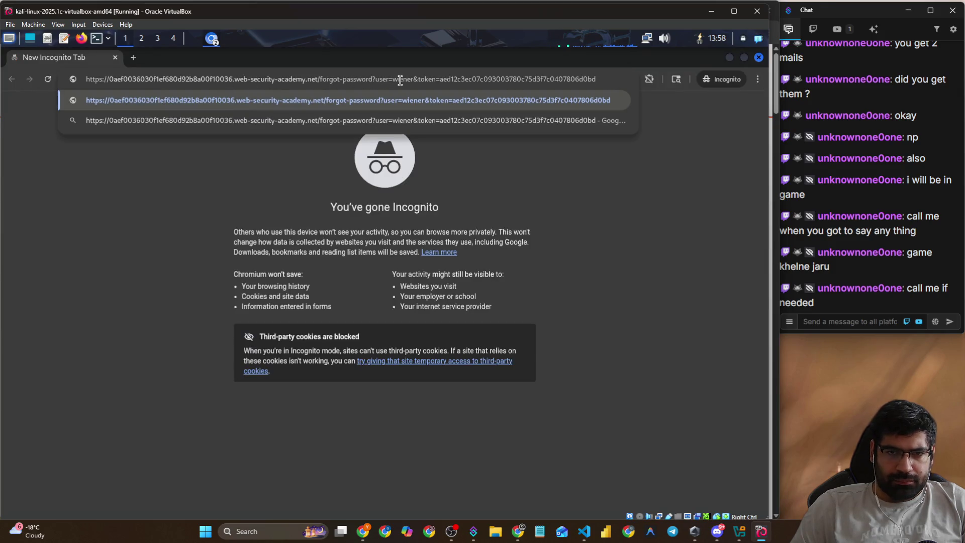
{"action": "type", "text": "carlos"}
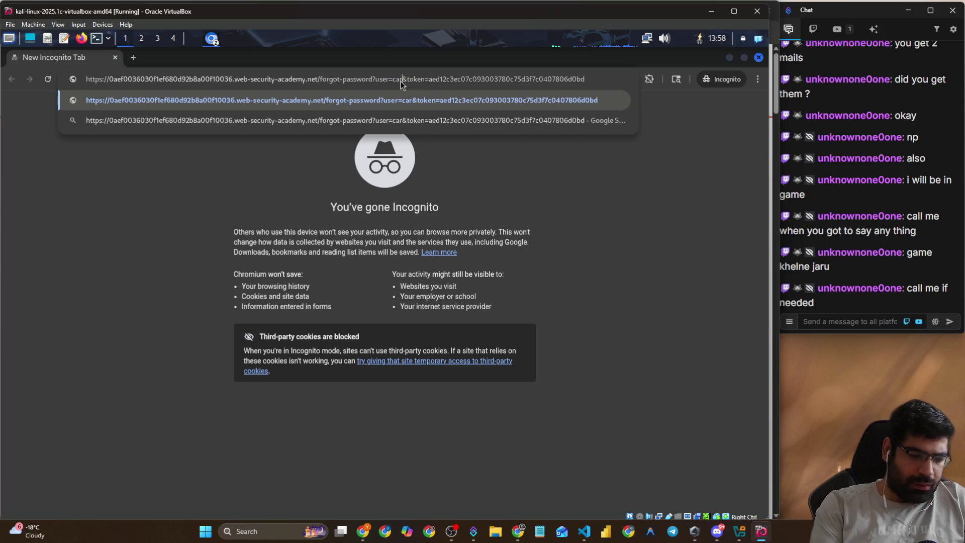
{"action": "key", "text": "Return"}
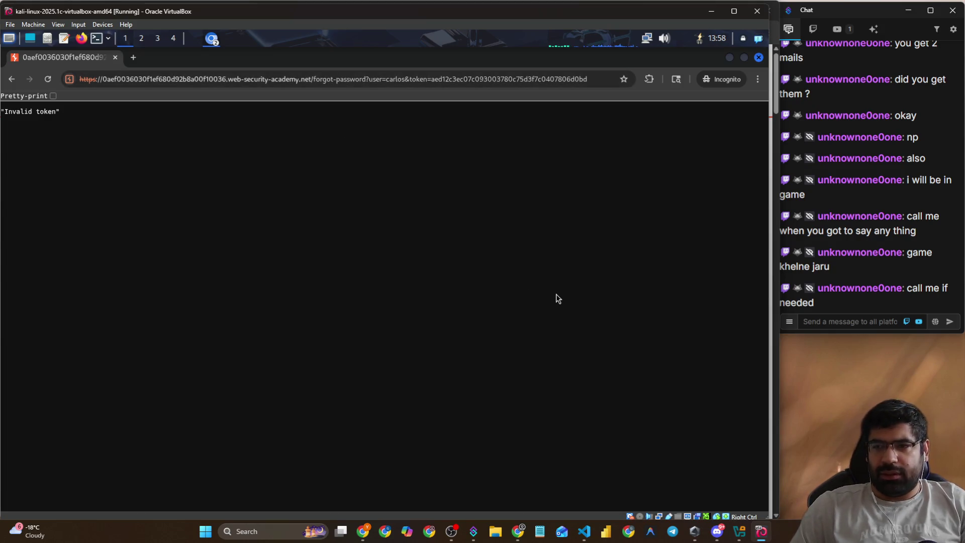
- Resume the walkthrough video in the host browser's YouTube tab
{"action": "key", "text": "alt+Tab"}
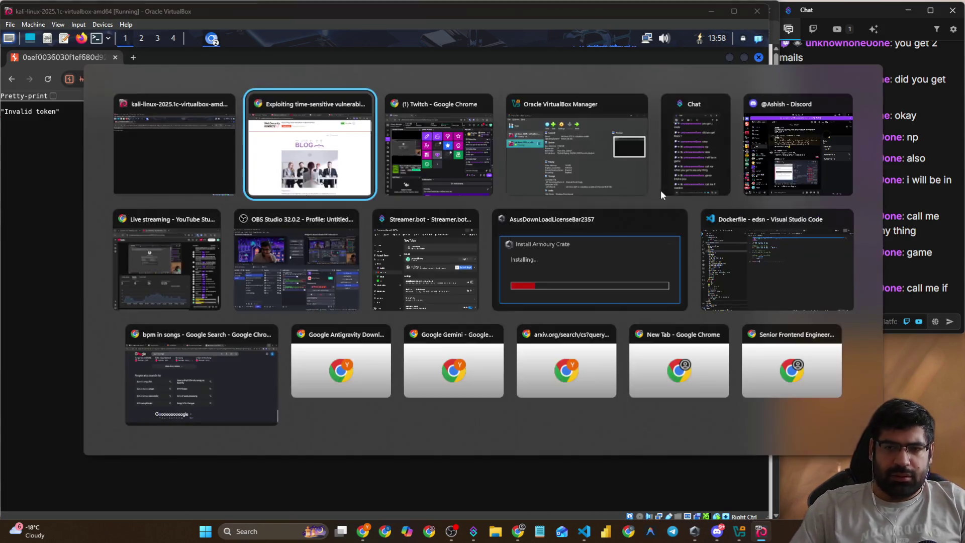
{"action": "left_click", "coordinate": [364, 185]}
{"action": "left_click", "coordinate": [312, 10]}
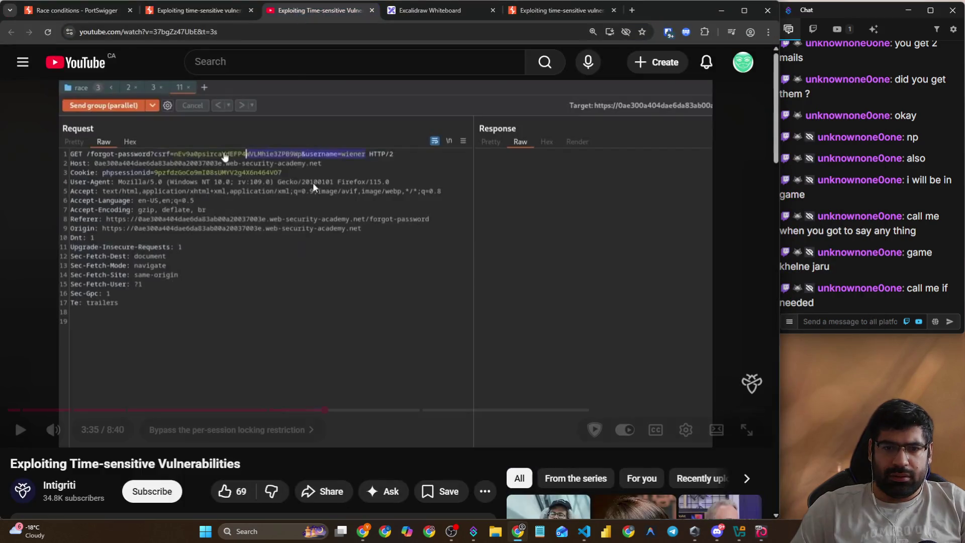
{"action": "left_click", "coordinate": [317, 226]}
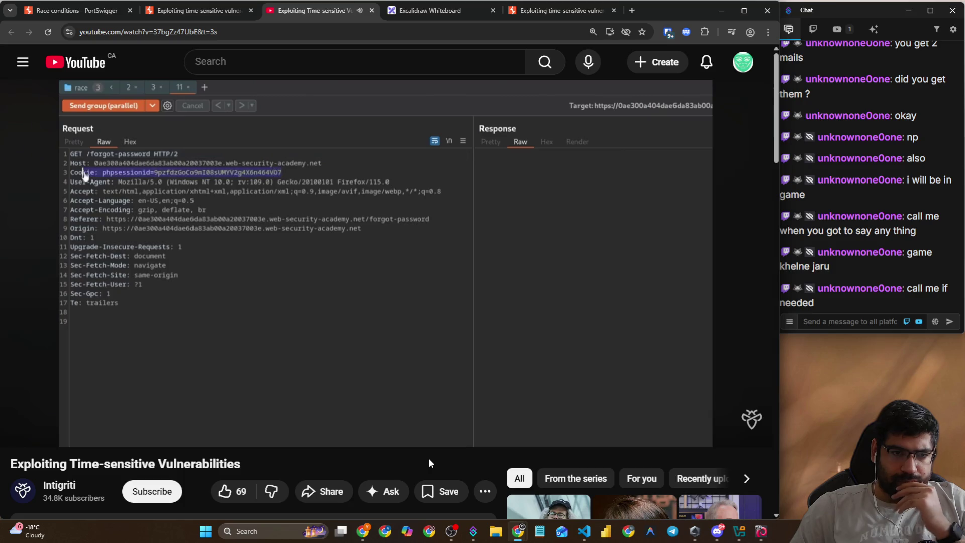
- Check Burp Suite's original forgot-password request and the exploit-server inbox in the Kali VM
{"action": "key", "text": "alt+Tab"}
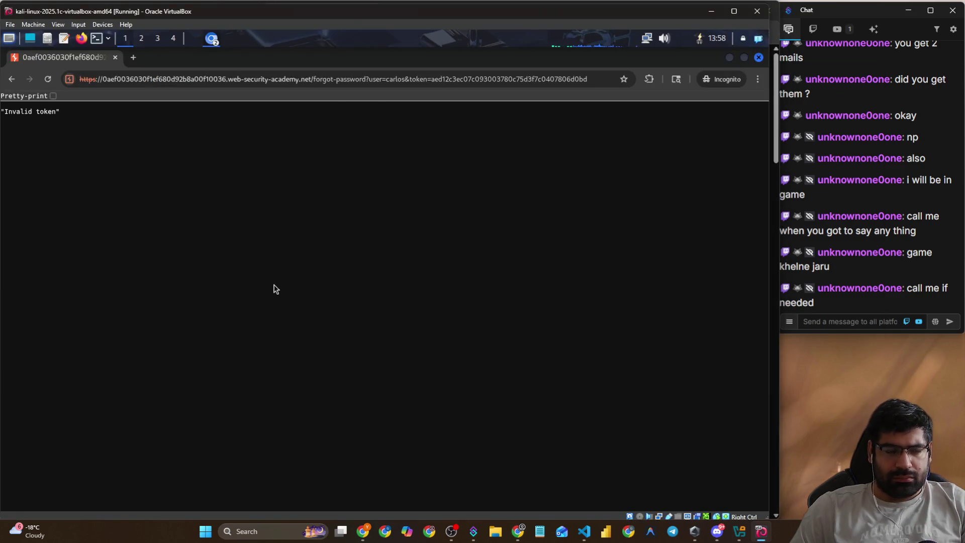
{"action": "key", "text": "alt+Tab"}
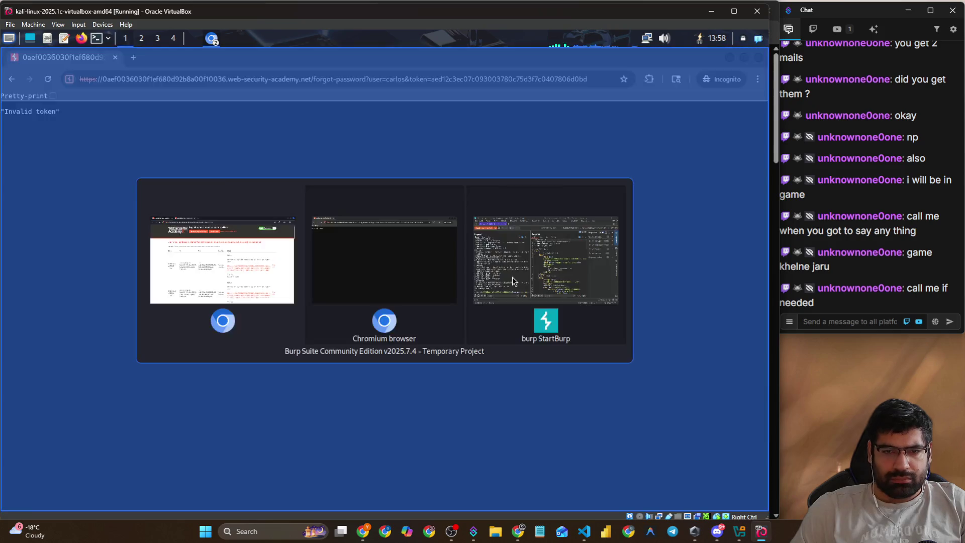
{"action": "left_click", "coordinate": [512, 279]}
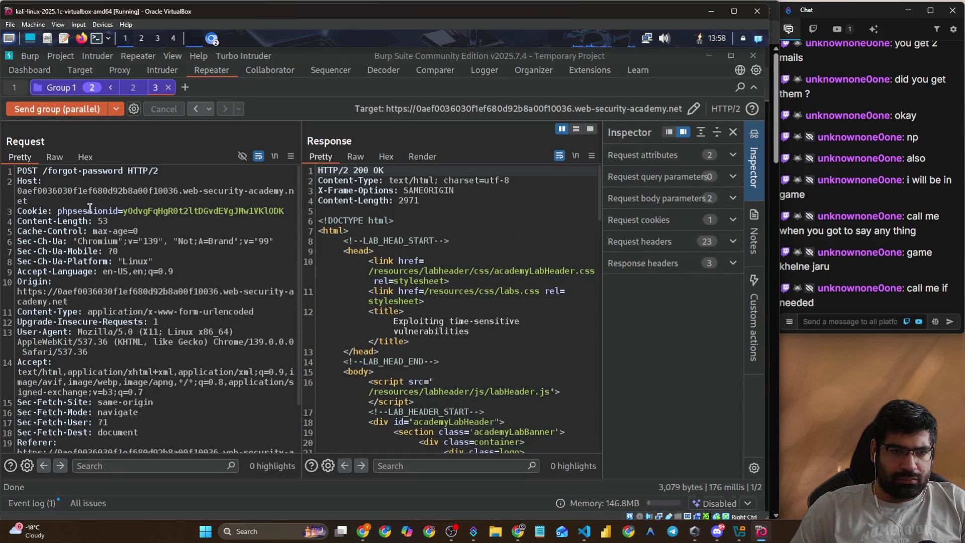
{"action": "left_click", "coordinate": [16, 88]}
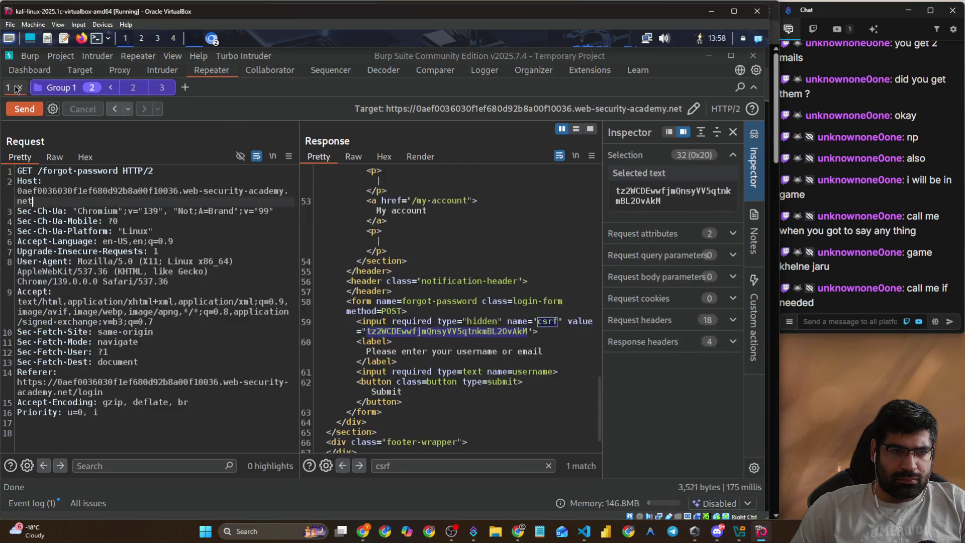
{"action": "key", "text": "alt+Tab"}
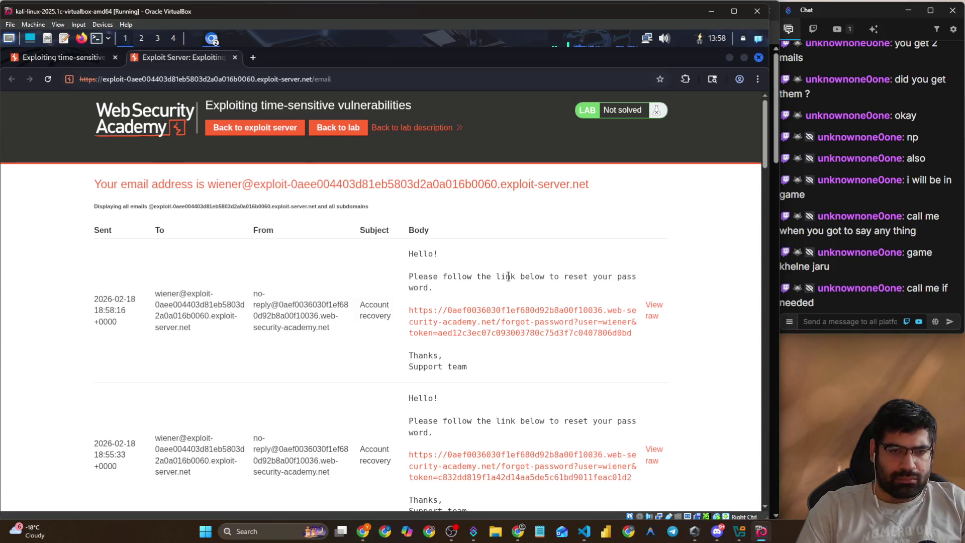
{"action": "key", "text": "alt+Tab"}
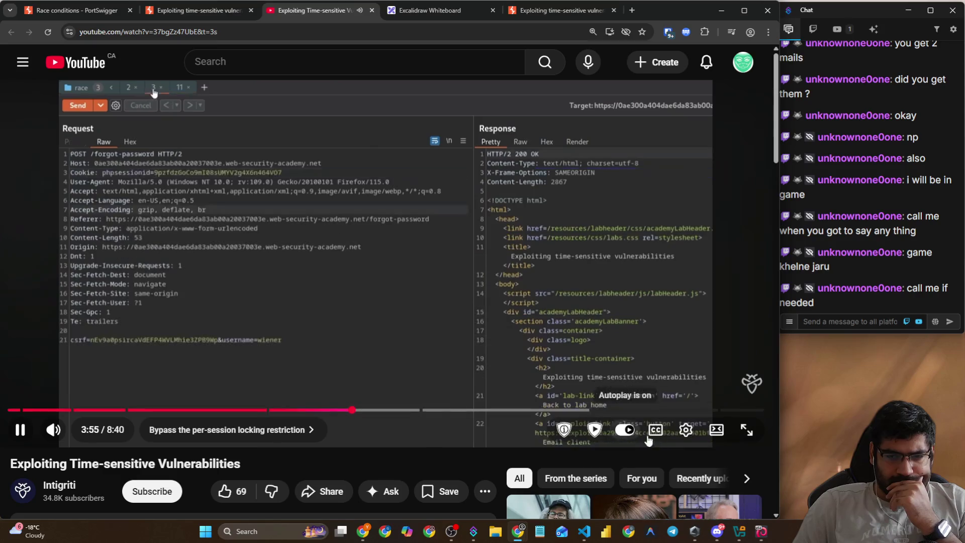
- Set the walkthrough to 1.25 playback speed, subscribe, like the video, then pause it
{"action": "left_click", "coordinate": [685, 431]}
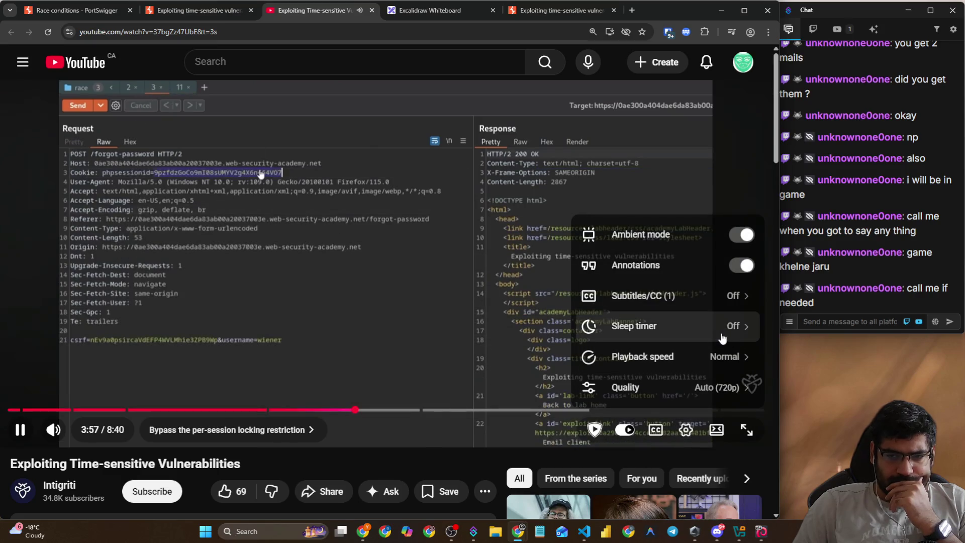
{"action": "left_click", "coordinate": [730, 355]}
{"action": "left_click", "coordinate": [653, 397]}
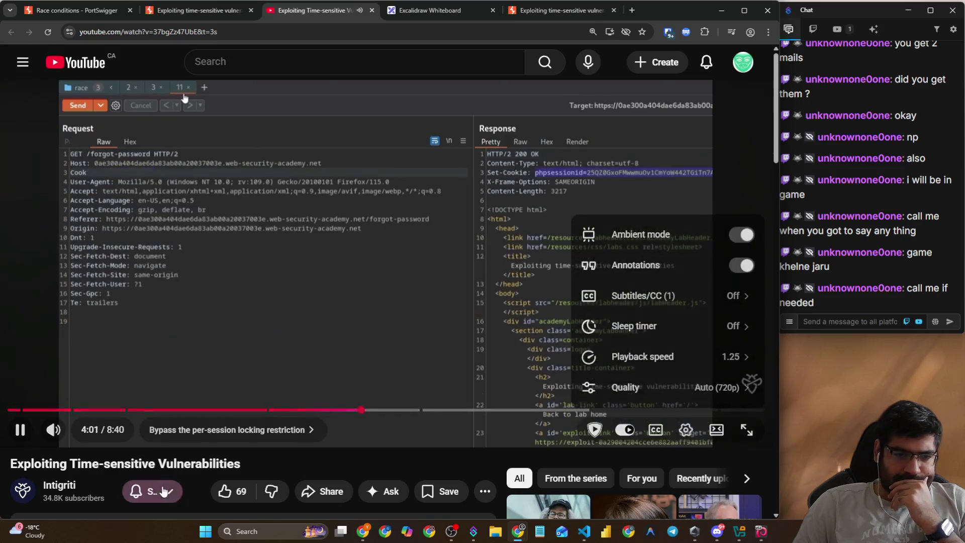
{"action": "left_click", "coordinate": [151, 491]}
{"action": "left_click", "coordinate": [284, 491]}
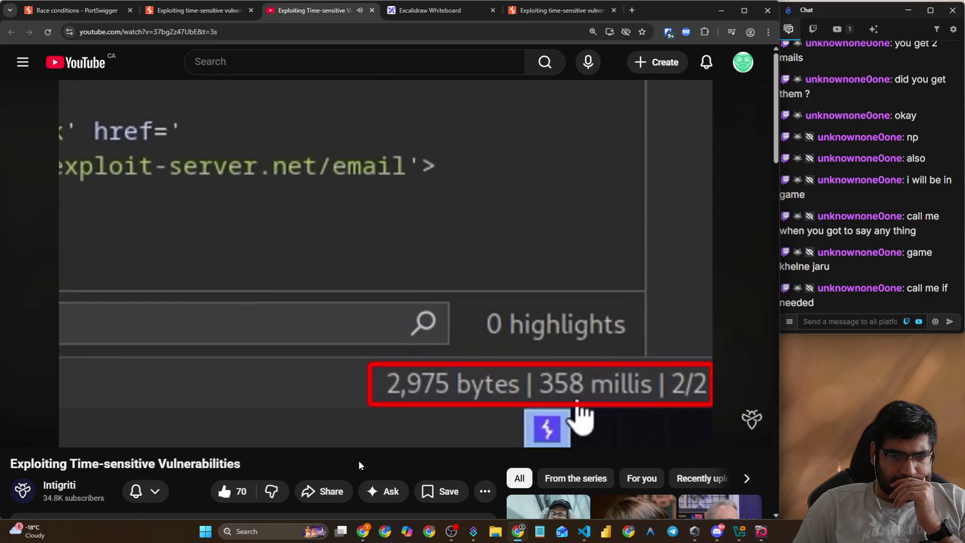
{"action": "left_click", "coordinate": [412, 296]}
{"action": "key", "text": "alt+Tab"}
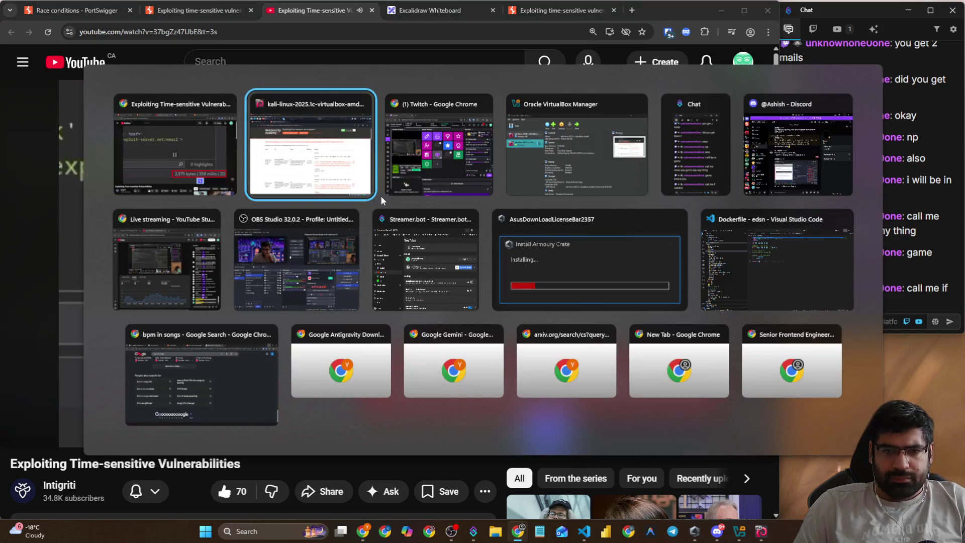
- Back in Burp Repeater, fire the two Group 1 forgot-password requests in parallel
{"action": "left_click", "coordinate": [326, 177]}
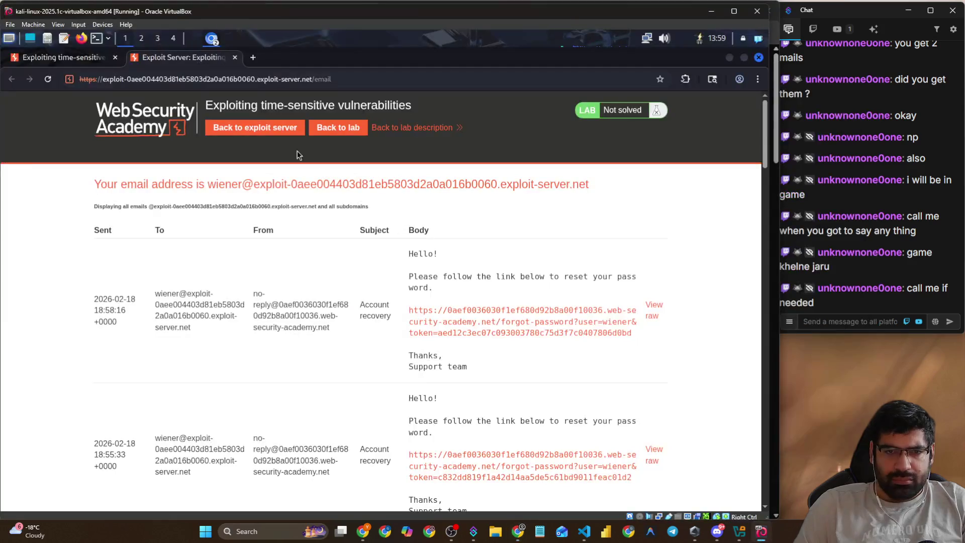
{"action": "left_click", "coordinate": [210, 39]}
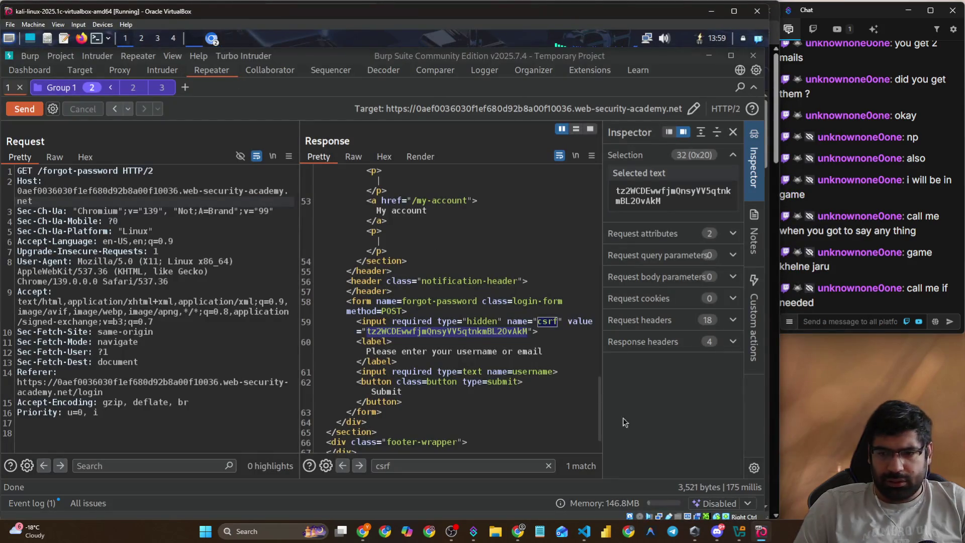
{"action": "left_click", "coordinate": [131, 88]}
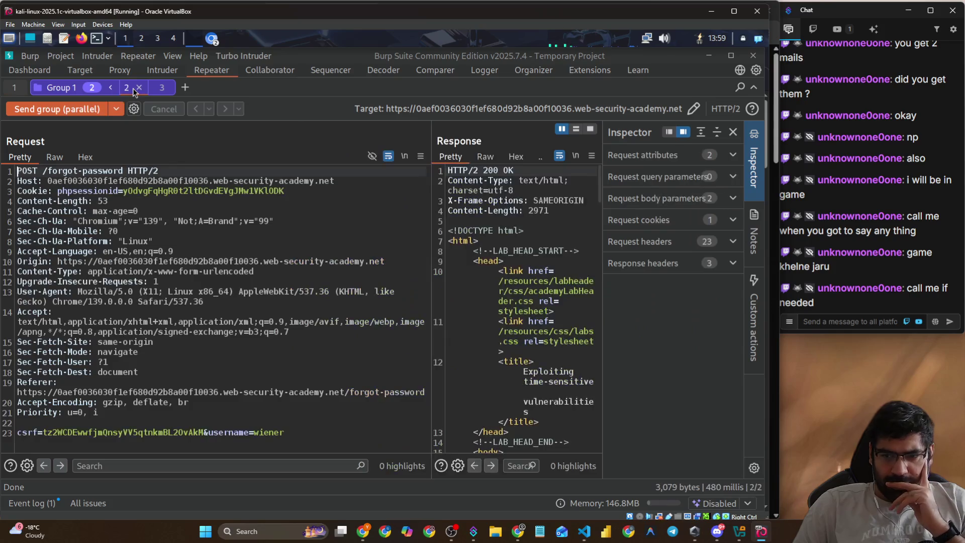
{"action": "left_click", "coordinate": [164, 92]}
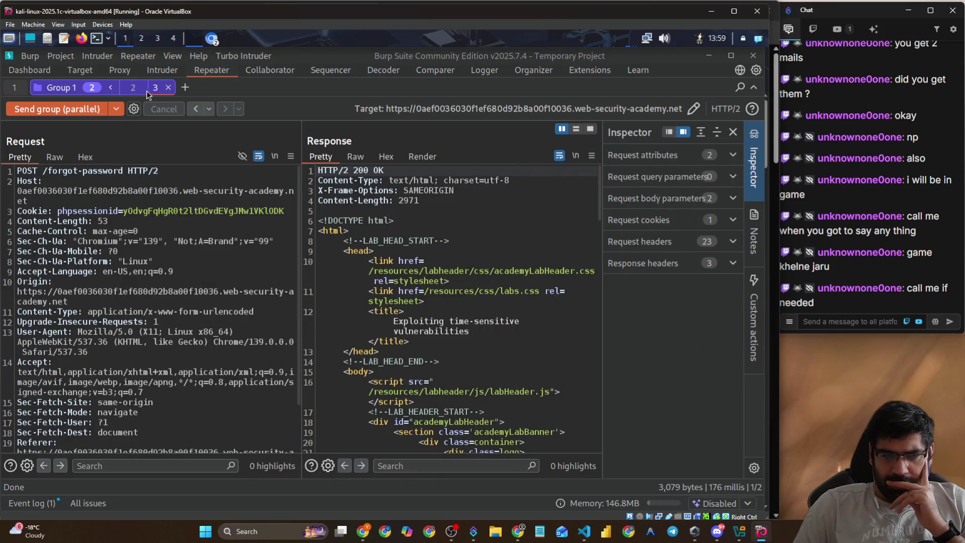
{"action": "left_click", "coordinate": [128, 91]}
{"action": "left_click", "coordinate": [90, 112]}
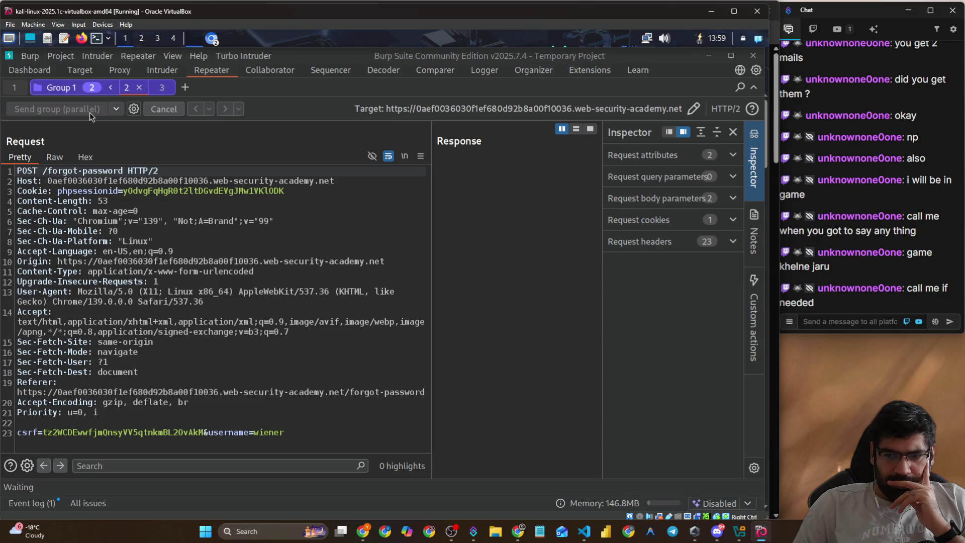
- Compare both grouped responses, dismiss the AI features popup, and resend the group in parallel
{"action": "left_click", "coordinate": [160, 90]}
{"action": "left_click", "coordinate": [132, 88]}
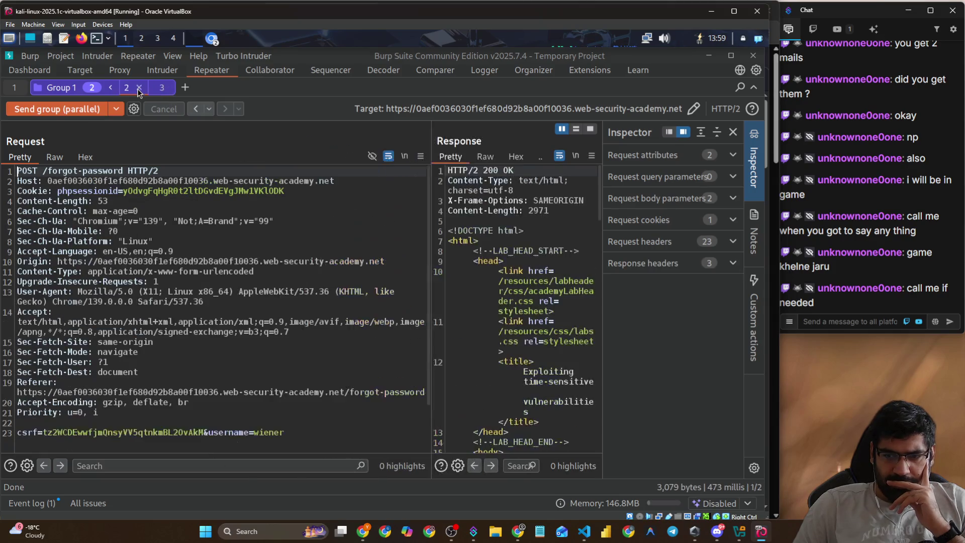
{"action": "left_click", "coordinate": [157, 89]}
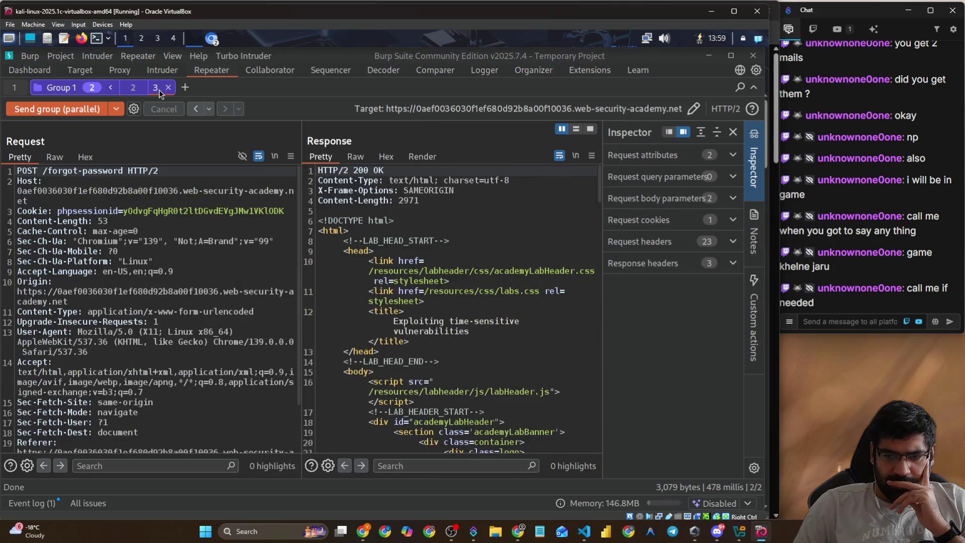
{"action": "left_click", "coordinate": [66, 104]}
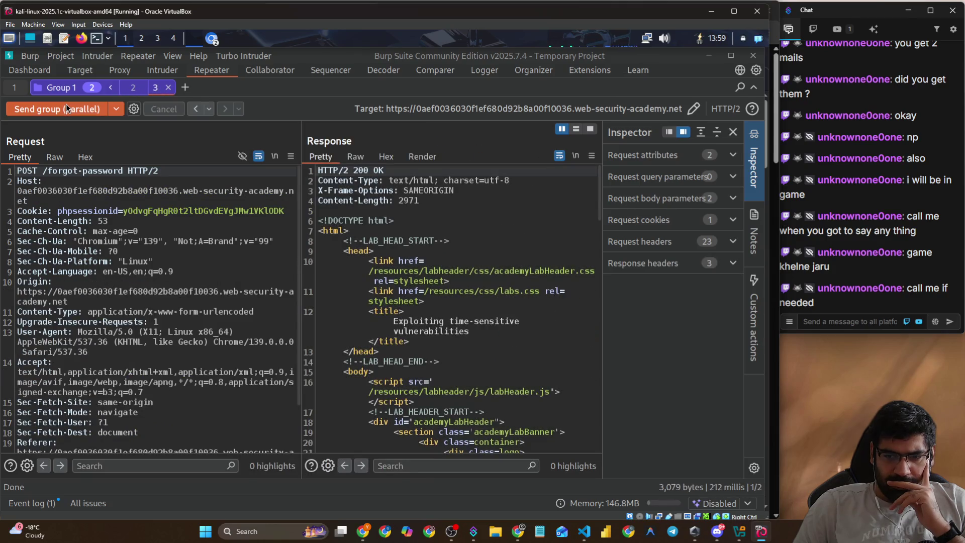
{"action": "left_click", "coordinate": [133, 89]}
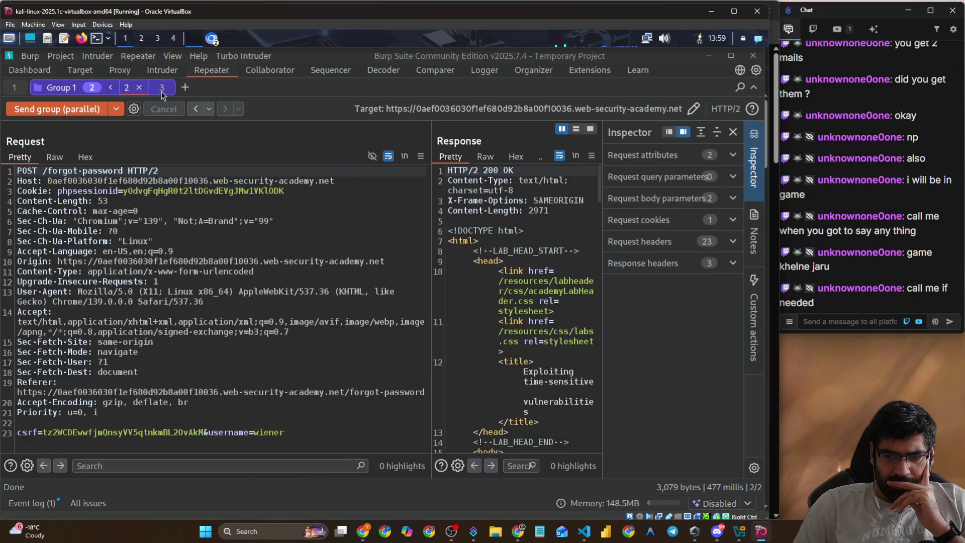
{"action": "left_click", "coordinate": [160, 90]}
{"action": "left_click", "coordinate": [753, 505]}
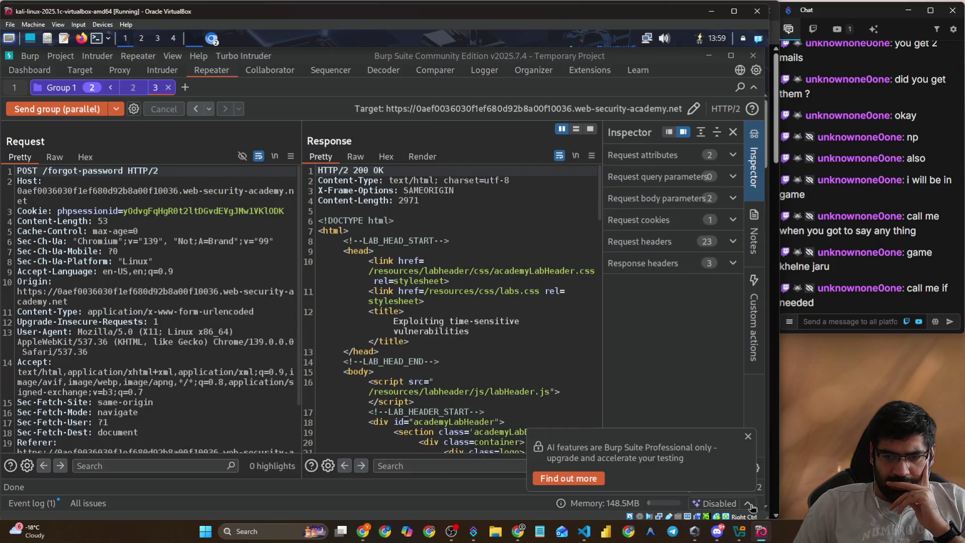
{"action": "left_click", "coordinate": [748, 504]}
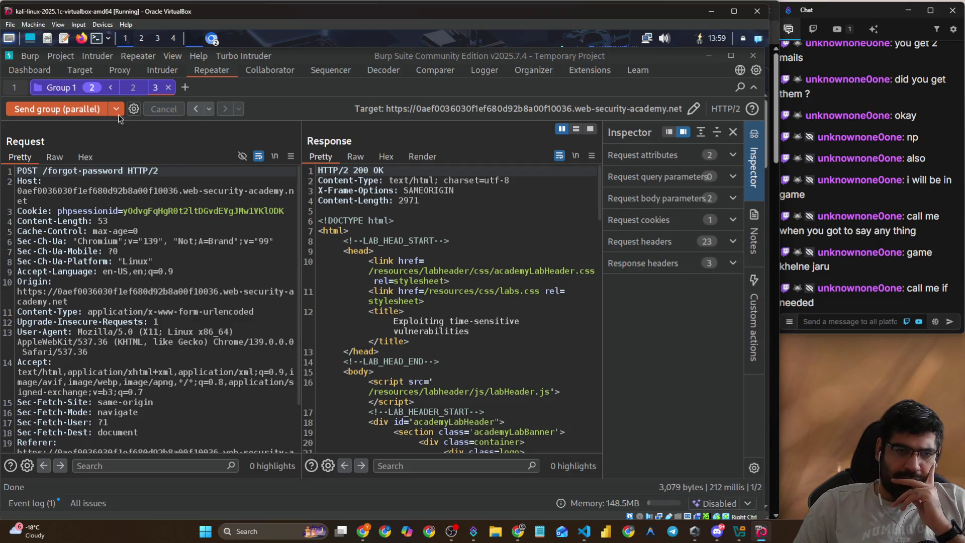
{"action": "left_click", "coordinate": [74, 111]}
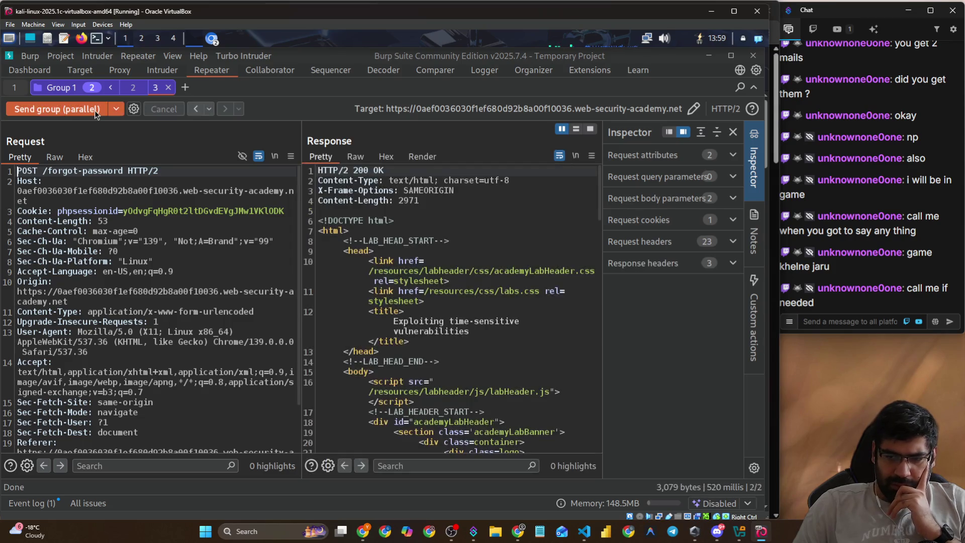
- Resend the group in parallel several more times, checking each request's 200 OK response
{"action": "left_click", "coordinate": [133, 88]}
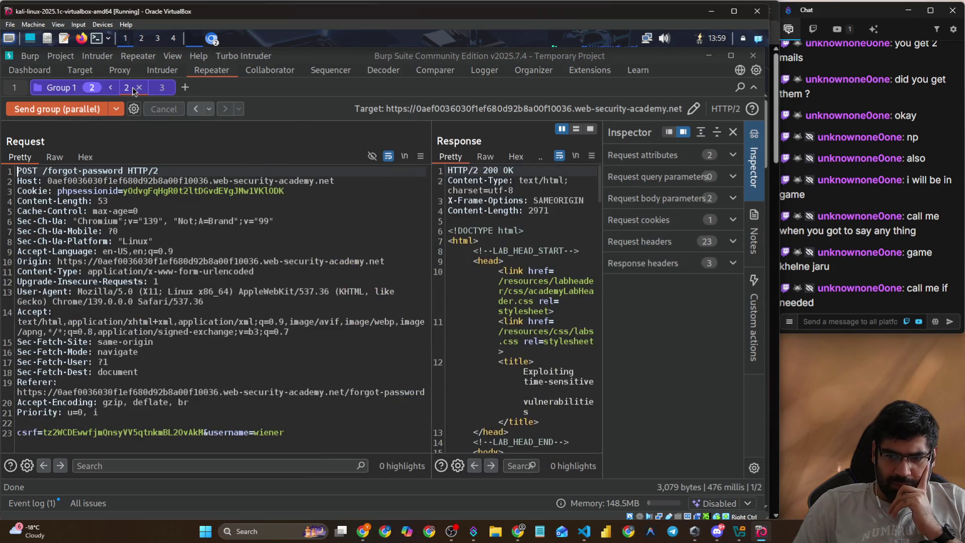
{"action": "left_click", "coordinate": [160, 89]}
{"action": "left_click", "coordinate": [72, 108]}
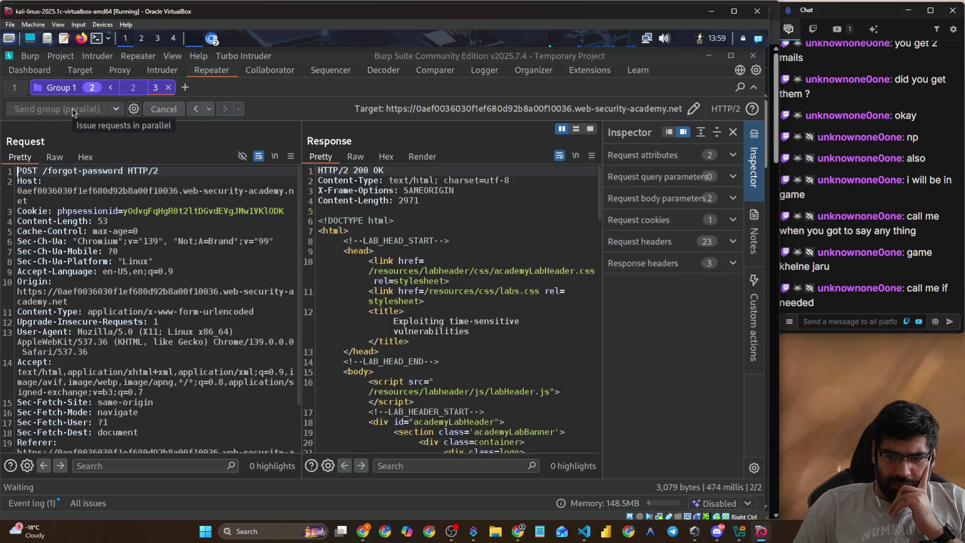
{"action": "left_click", "coordinate": [128, 91]}
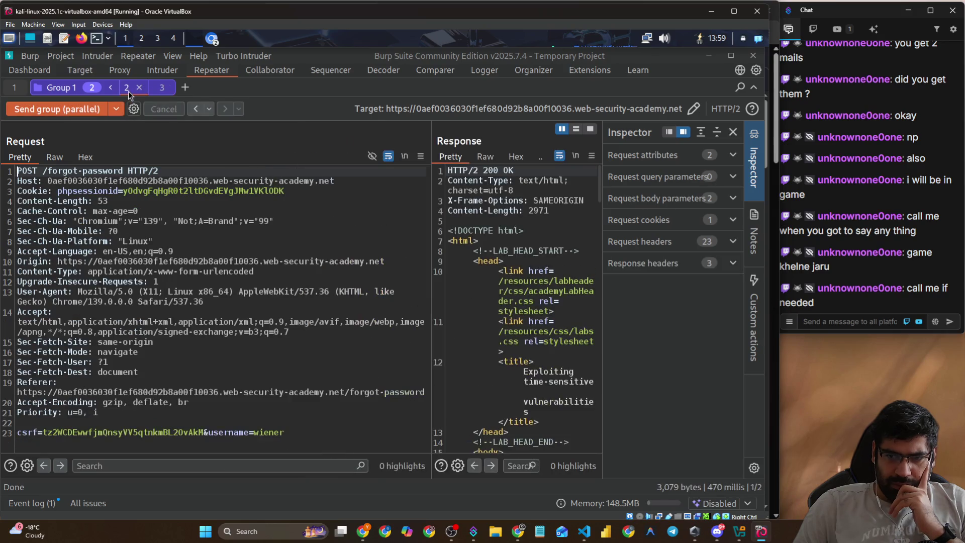
{"action": "left_click", "coordinate": [156, 92]}
{"action": "left_click", "coordinate": [80, 107]}
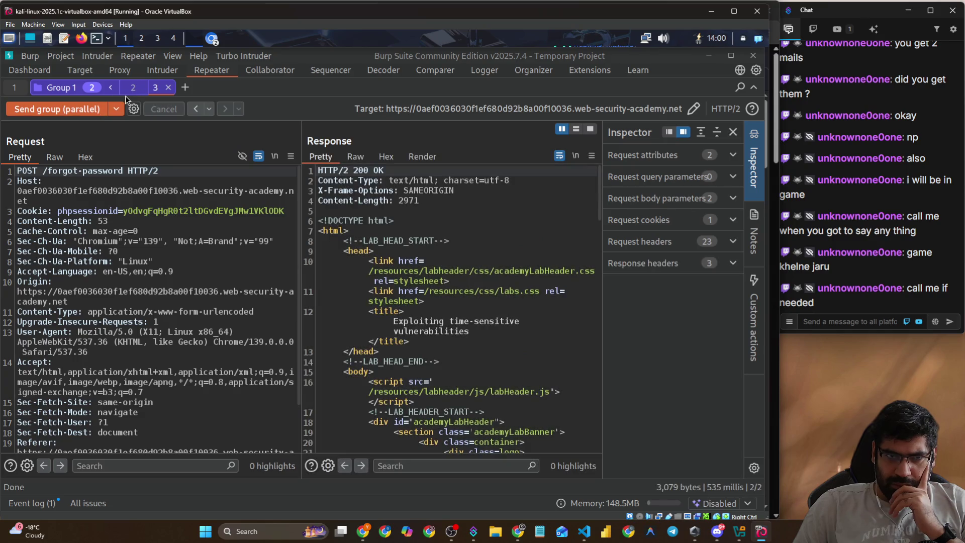
{"action": "left_click", "coordinate": [128, 92]}
{"action": "left_click", "coordinate": [91, 110]}
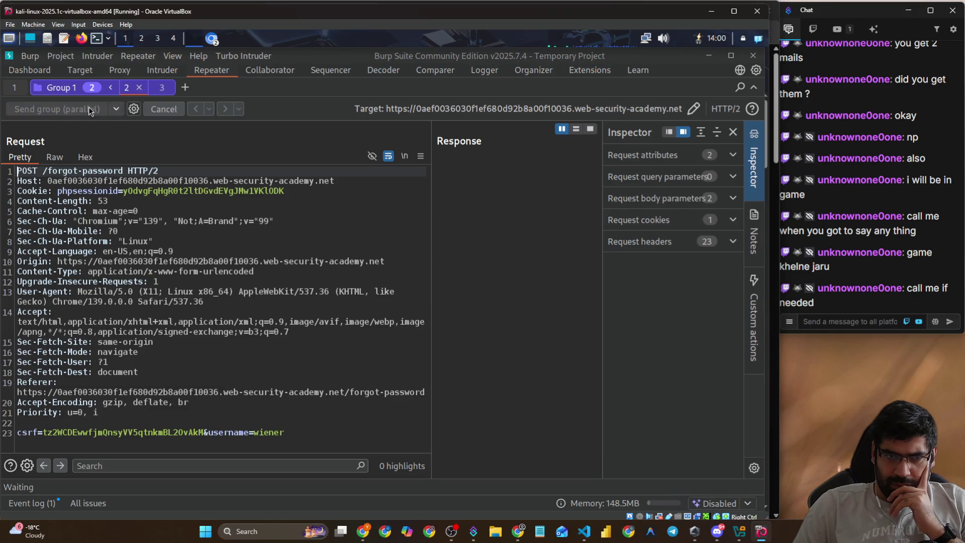
{"action": "left_click", "coordinate": [160, 92]}
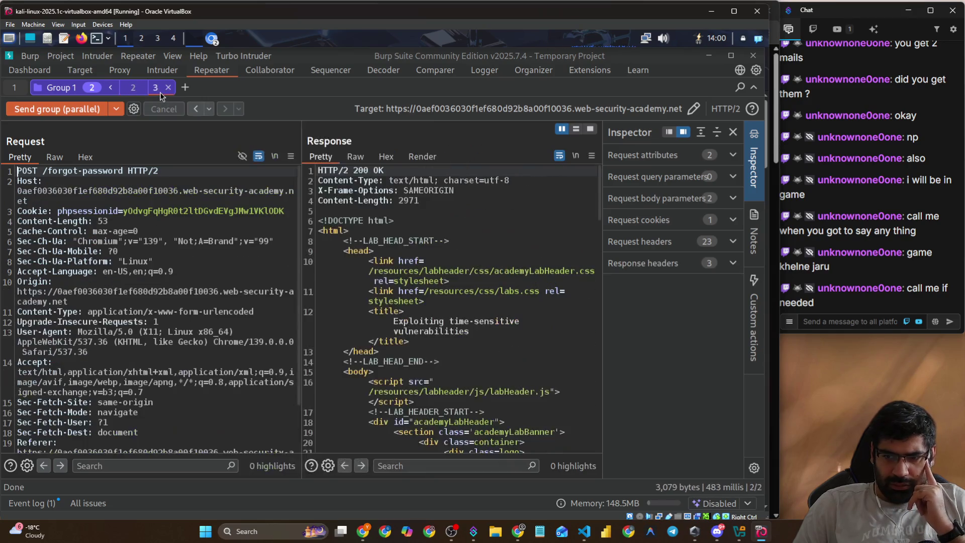
{"action": "left_click", "coordinate": [65, 107]}
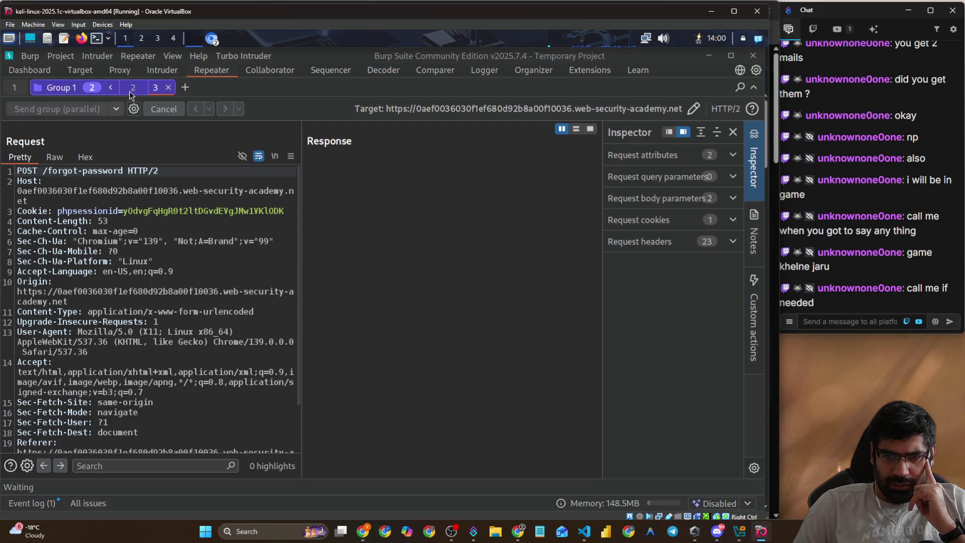
{"action": "left_click", "coordinate": [129, 91]}
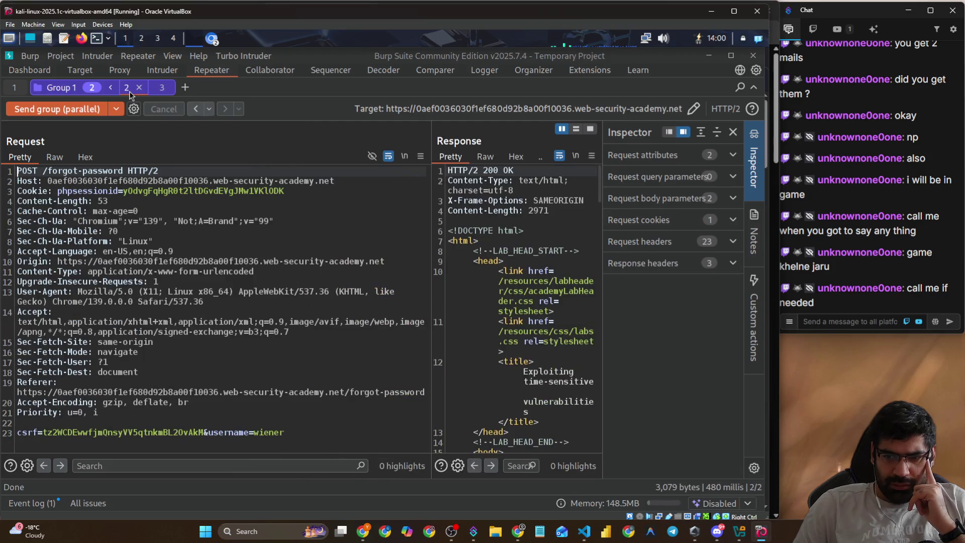
{"action": "left_click", "coordinate": [91, 103]}
- Keep alternating between tabs 2 and 3, firing the parallel group send each time
{"action": "left_click", "coordinate": [163, 92]}
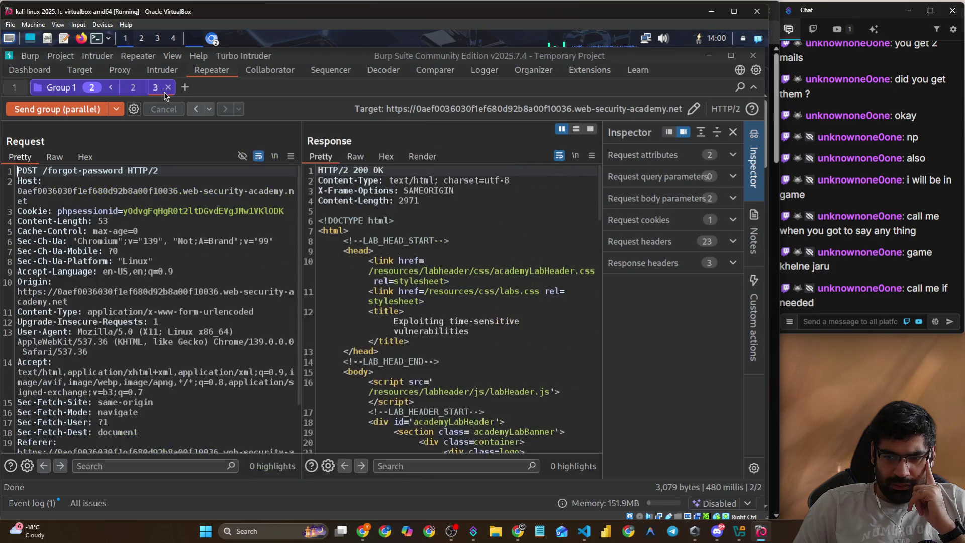
{"action": "left_click", "coordinate": [96, 107]}
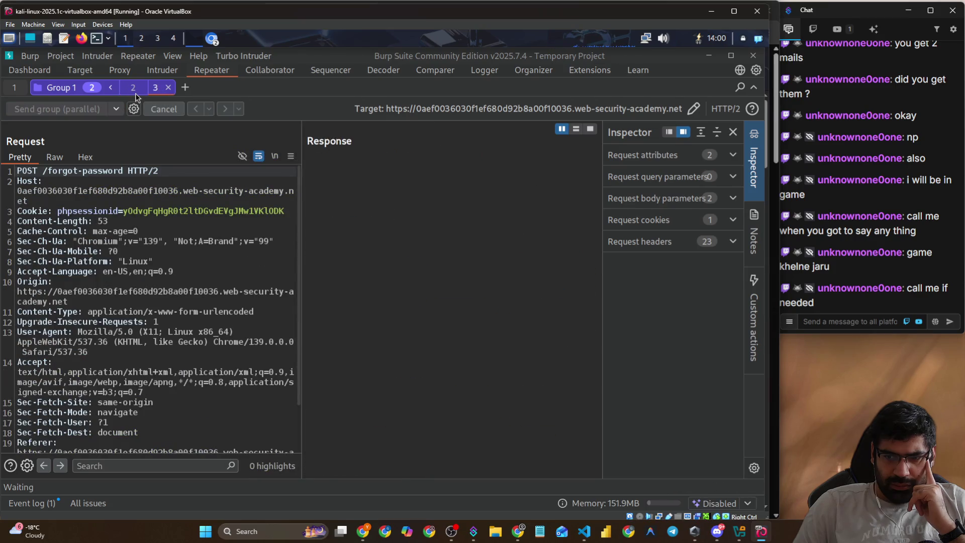
{"action": "left_click", "coordinate": [133, 91]}
{"action": "left_click", "coordinate": [103, 108]}
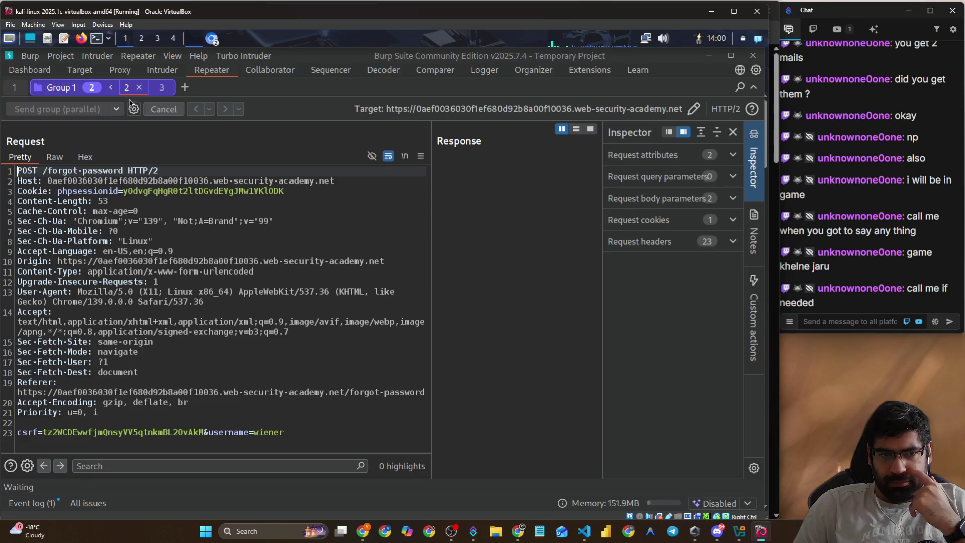
{"action": "left_click", "coordinate": [156, 91]}
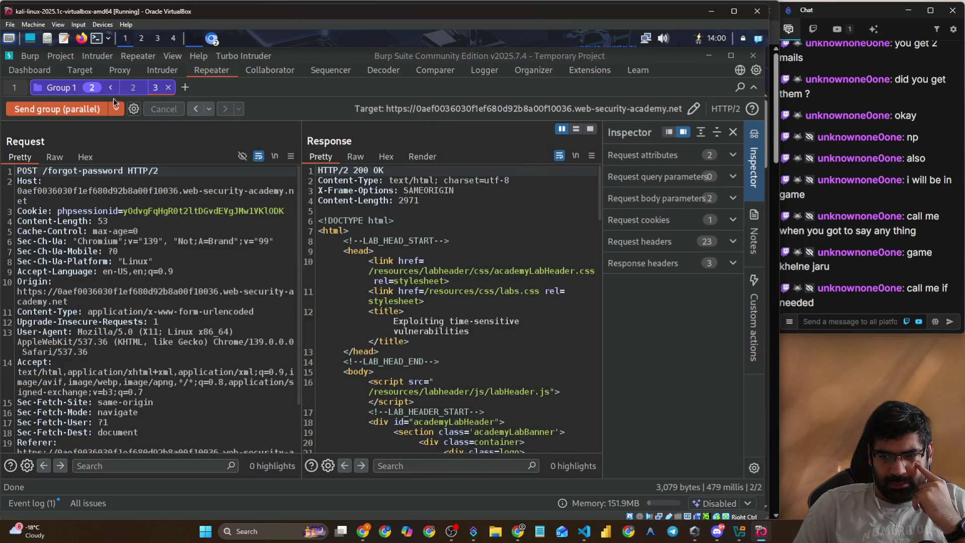
{"action": "left_click", "coordinate": [68, 105]}
{"action": "left_click", "coordinate": [129, 91]}
{"action": "left_click", "coordinate": [67, 108]}
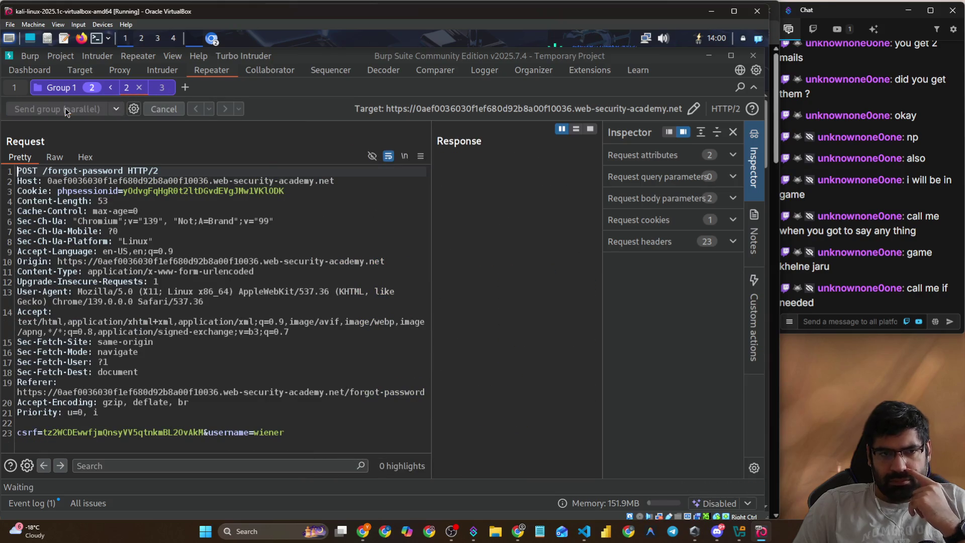
{"action": "left_click", "coordinate": [160, 94]}
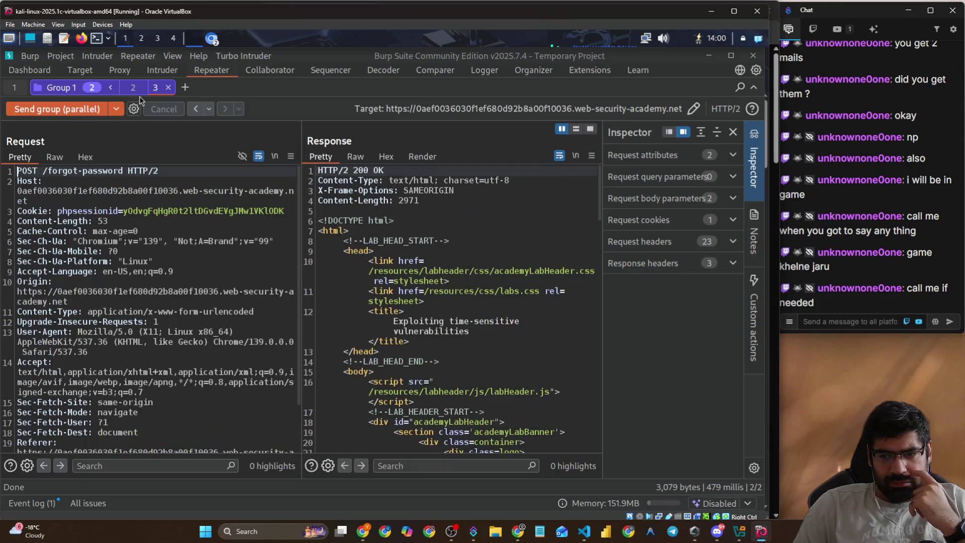
{"action": "left_click", "coordinate": [78, 104]}
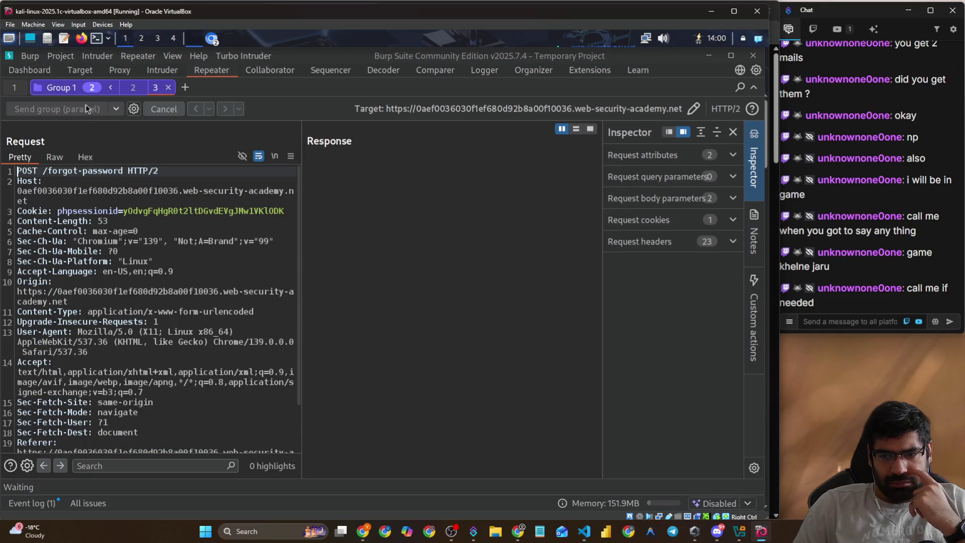
- Send the group a final few times, then return to the original forgot-password page request
{"action": "left_click", "coordinate": [137, 93]}
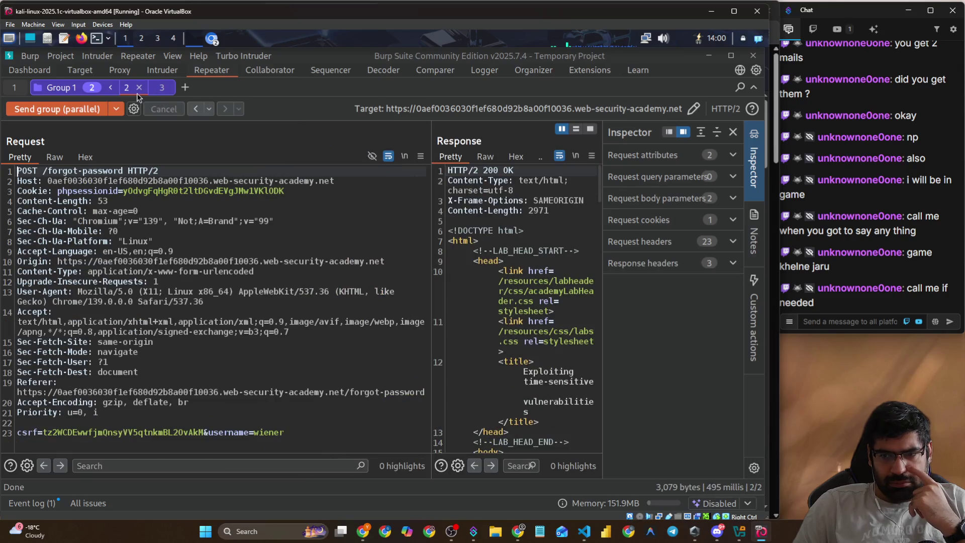
{"action": "left_click", "coordinate": [80, 109]}
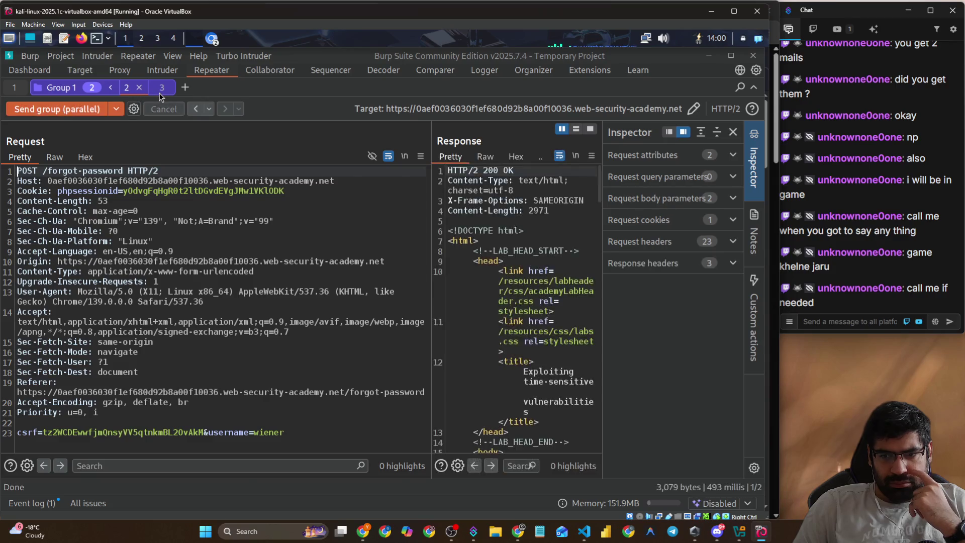
{"action": "left_click", "coordinate": [159, 92]}
{"action": "left_click", "coordinate": [97, 106]}
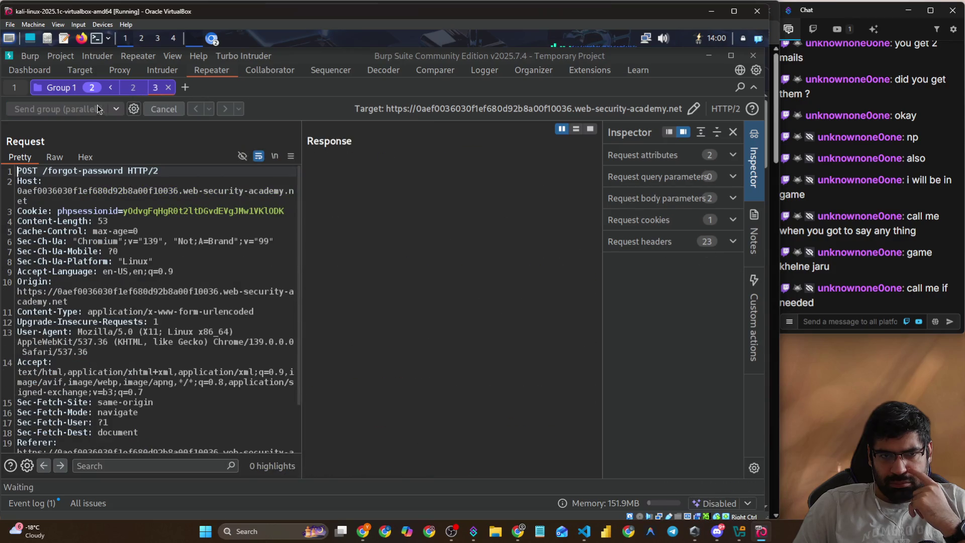
{"action": "left_click", "coordinate": [139, 92]}
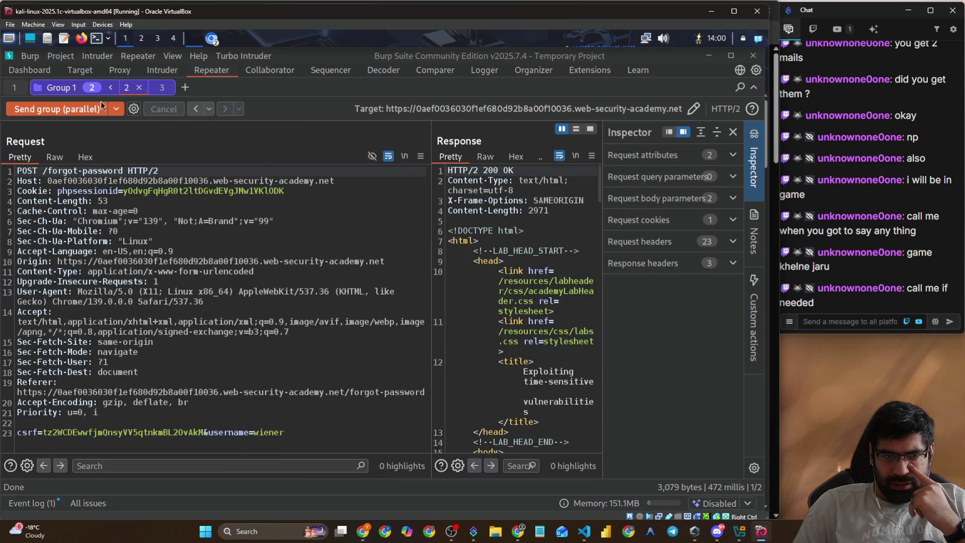
{"action": "left_click", "coordinate": [84, 106]}
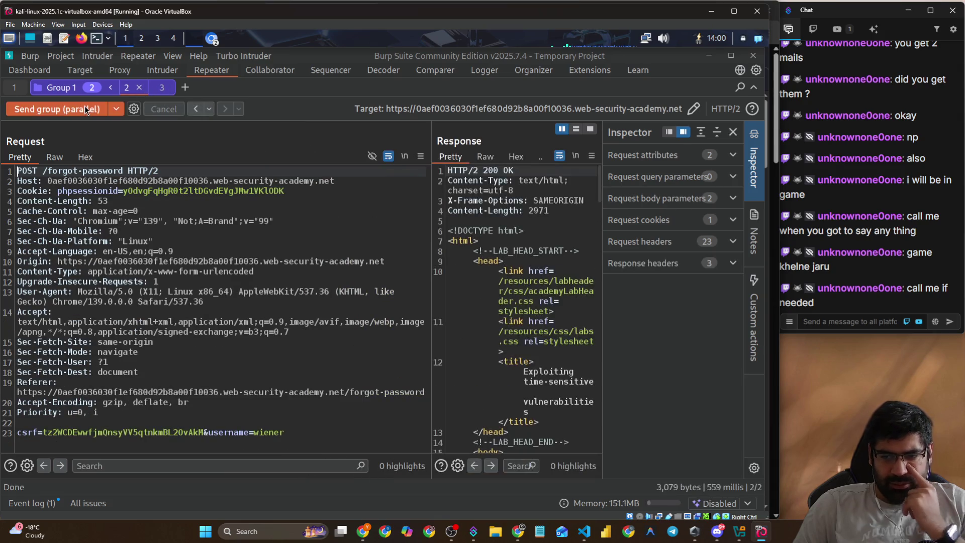
{"action": "left_click", "coordinate": [152, 92]}
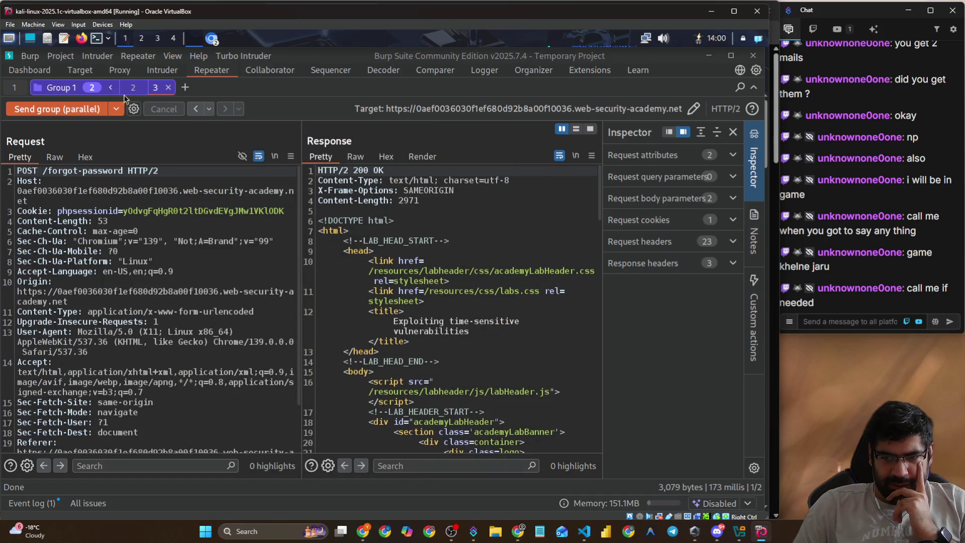
{"action": "left_click", "coordinate": [14, 94]}
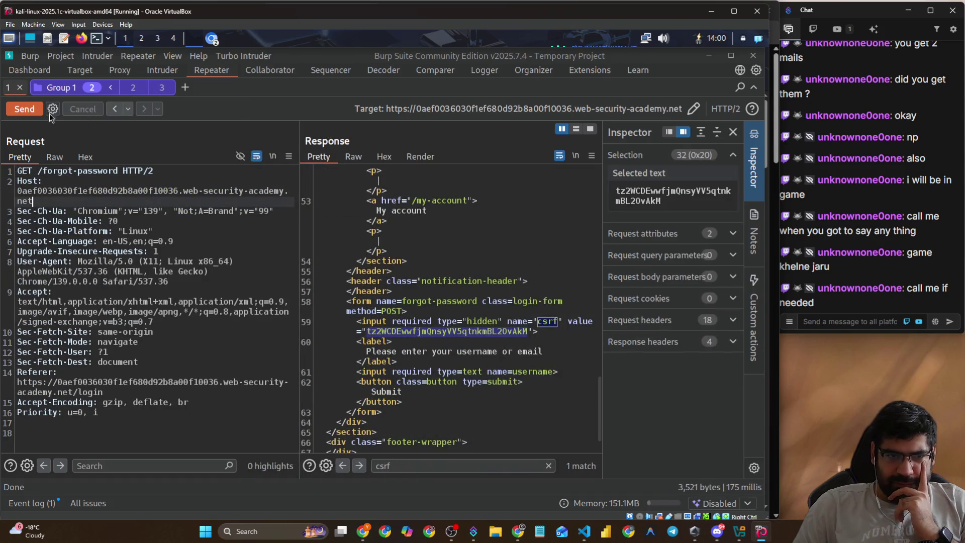
- Fetch the forgot-password page and paste its fresh session cookie into the wiener and carlos requests
{"action": "left_click", "coordinate": [29, 104]}
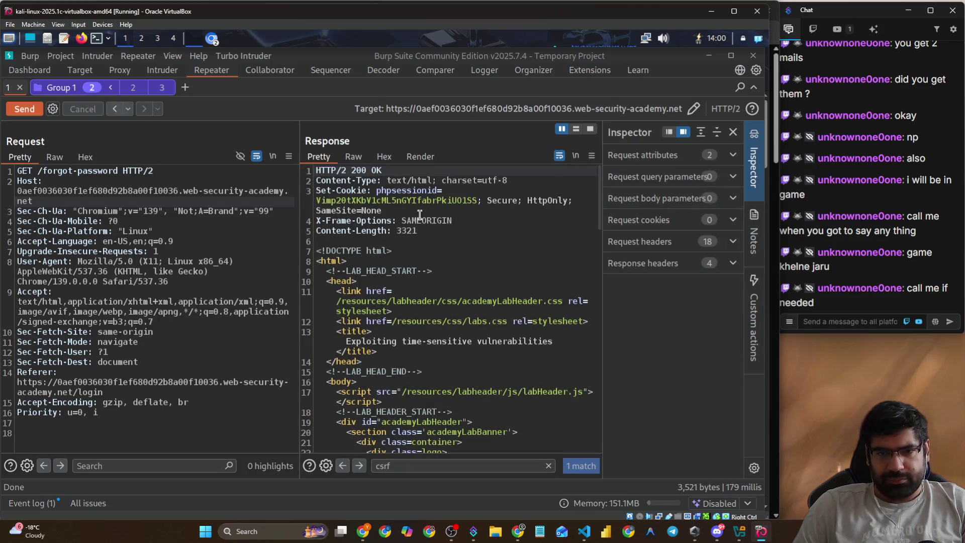
{"action": "double_click", "coordinate": [386, 200]}
{"action": "key", "text": "ctrl+c"}
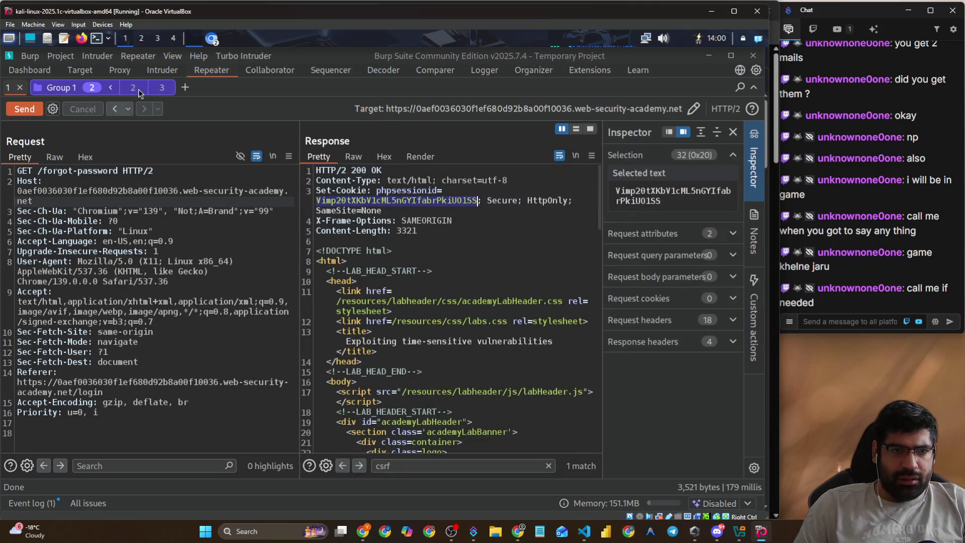
{"action": "left_click", "coordinate": [134, 89]}
{"action": "double_click", "coordinate": [140, 190]}
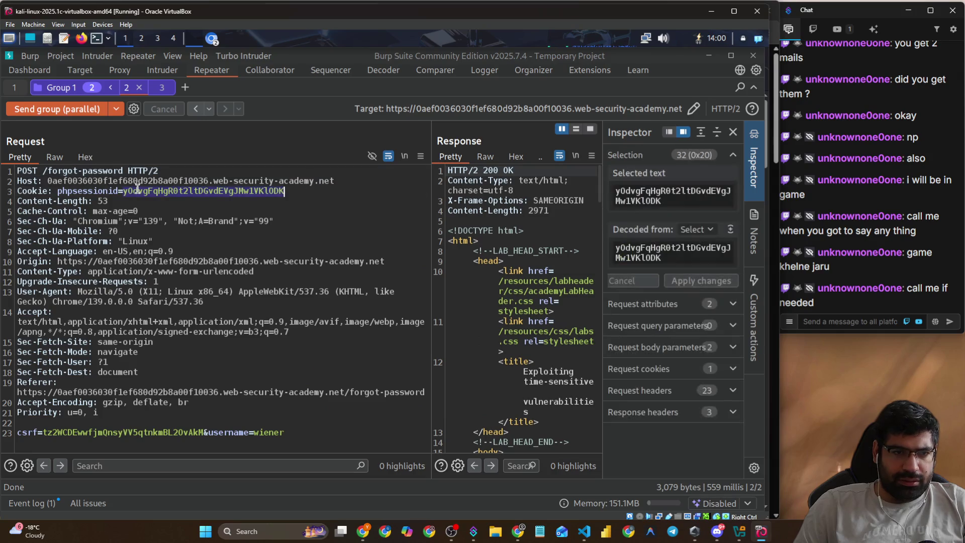
{"action": "key", "text": "ctrl+v"}
{"action": "left_click", "coordinate": [162, 87]}
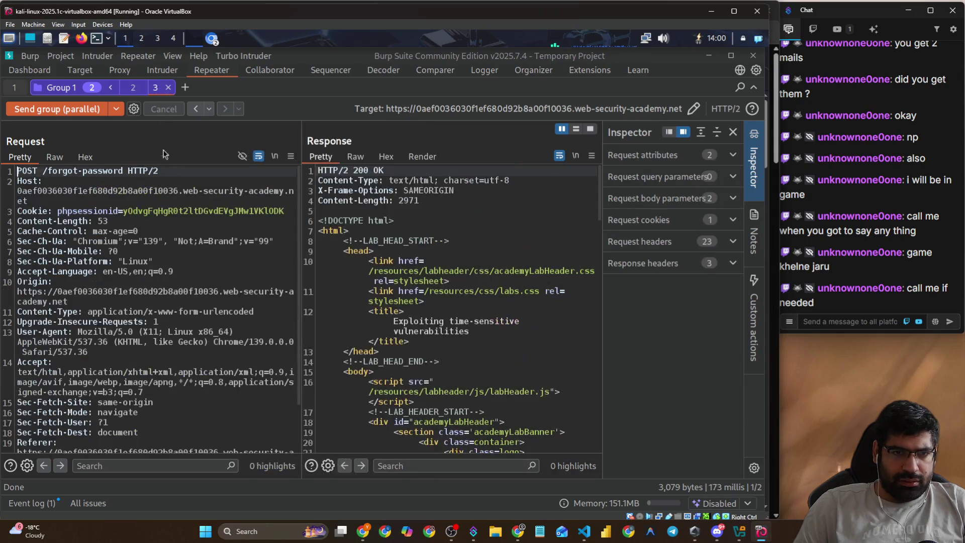
{"action": "double_click", "coordinate": [178, 211]}
{"action": "key", "text": "ctrl+v"}
- Search the forgot-password page response for 'csrf' and select the fresh token value
{"action": "scroll", "coordinate": [508, 416], "scroll_direction": "down", "scroll_amount": 9}
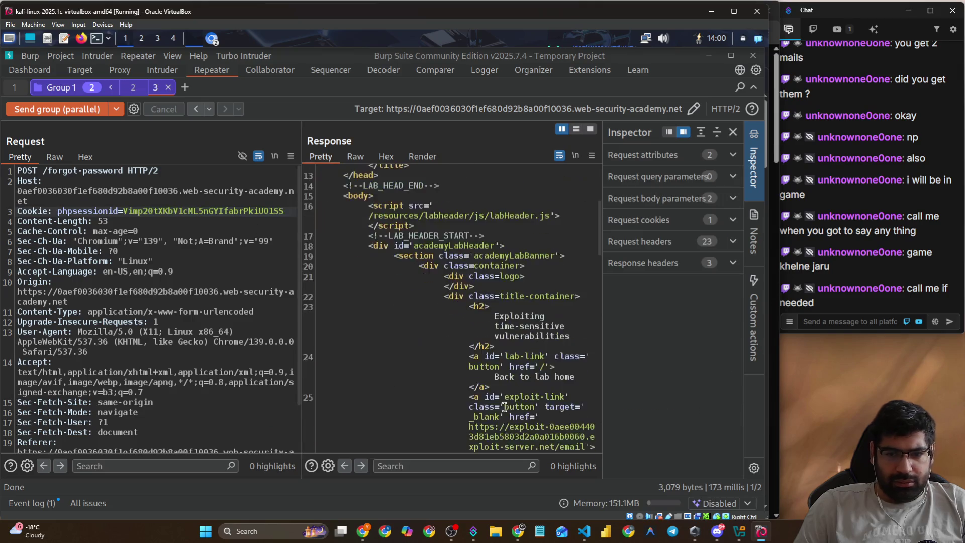
{"action": "scroll", "coordinate": [508, 417], "scroll_direction": "down", "scroll_amount": 15}
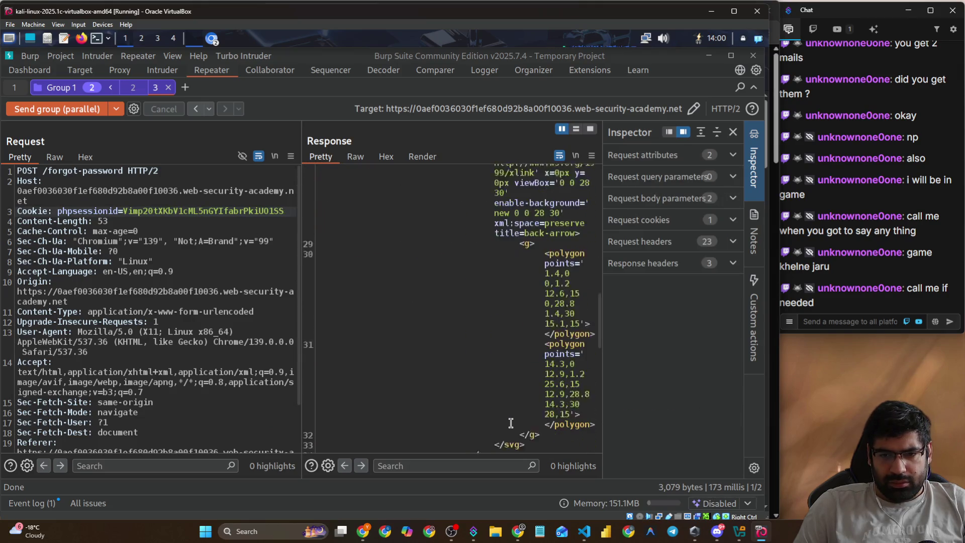
{"action": "scroll", "coordinate": [510, 421], "scroll_direction": "down", "scroll_amount": 10}
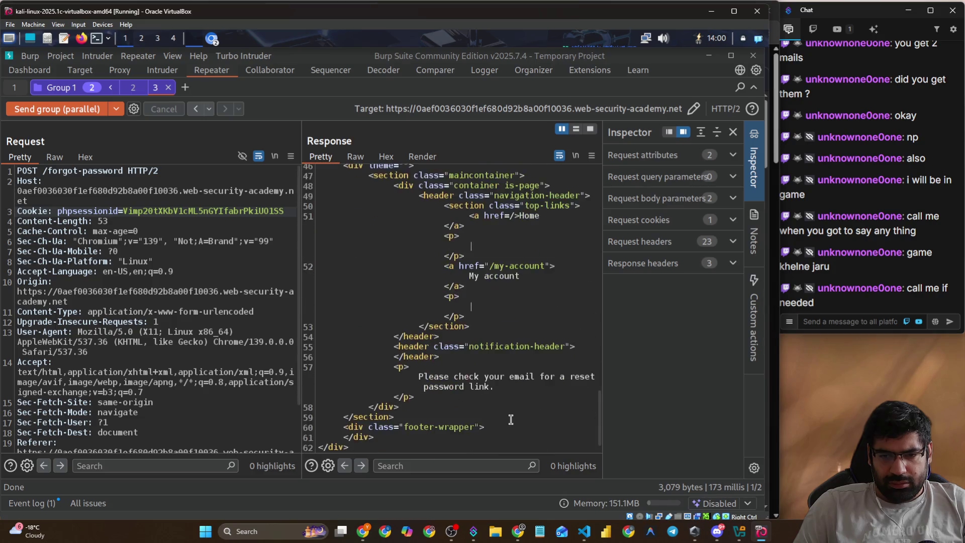
{"action": "scroll", "coordinate": [484, 389], "scroll_direction": "up", "scroll_amount": 10}
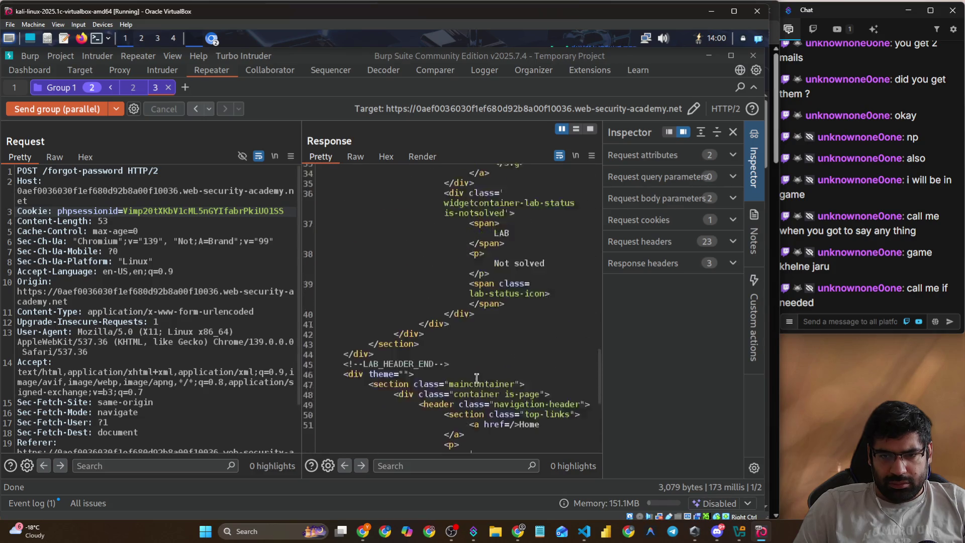
{"action": "scroll", "coordinate": [477, 376], "scroll_direction": "up", "scroll_amount": 8}
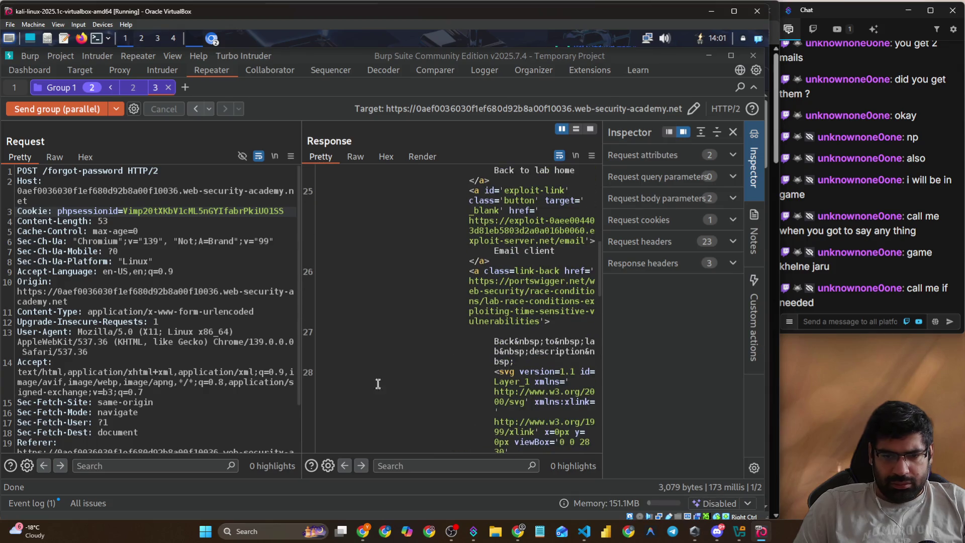
{"action": "left_click", "coordinate": [401, 466]}
{"action": "type", "text": "csrf"}
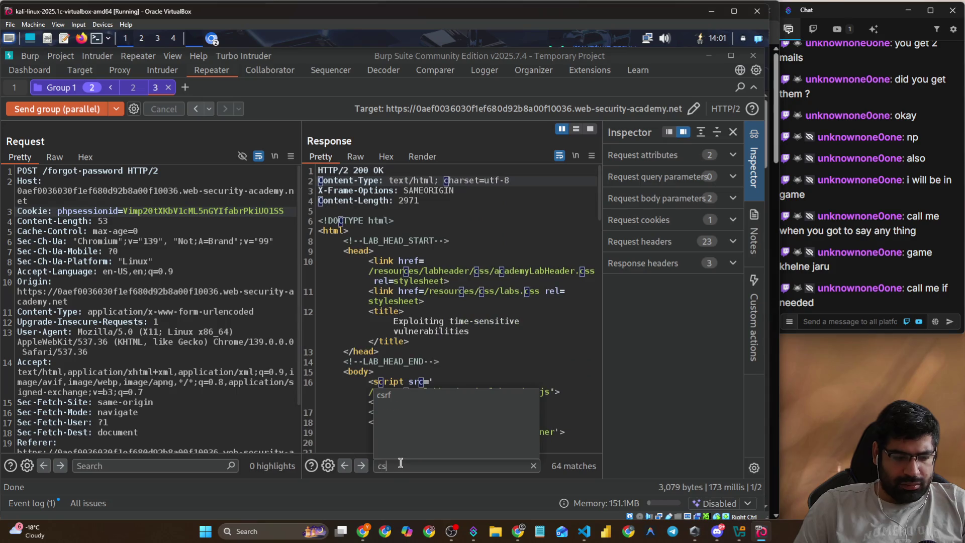
{"action": "left_click", "coordinate": [395, 396]}
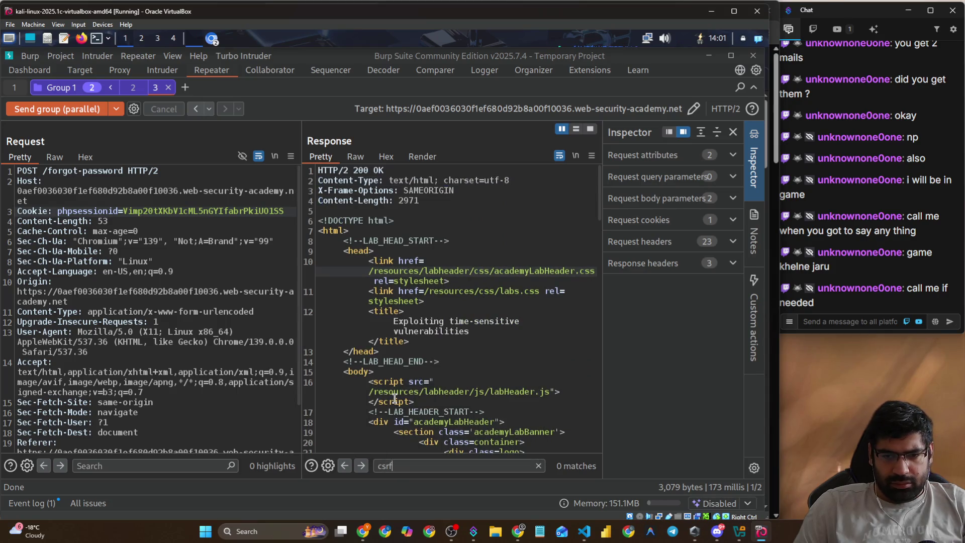
{"action": "scroll", "coordinate": [467, 432], "scroll_direction": "down", "scroll_amount": 6}
{"action": "scroll", "coordinate": [413, 397], "scroll_direction": "down", "scroll_amount": 3}
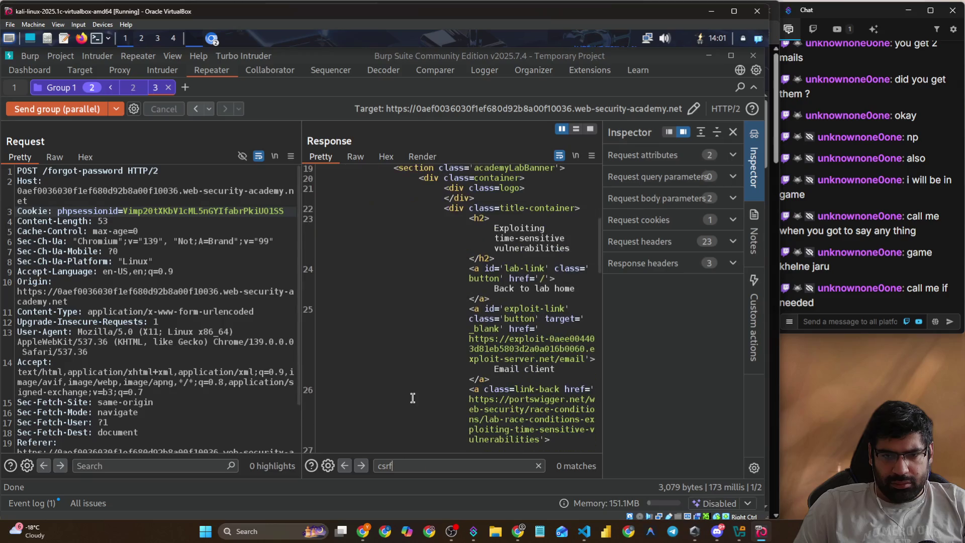
{"action": "left_click", "coordinate": [19, 88]}
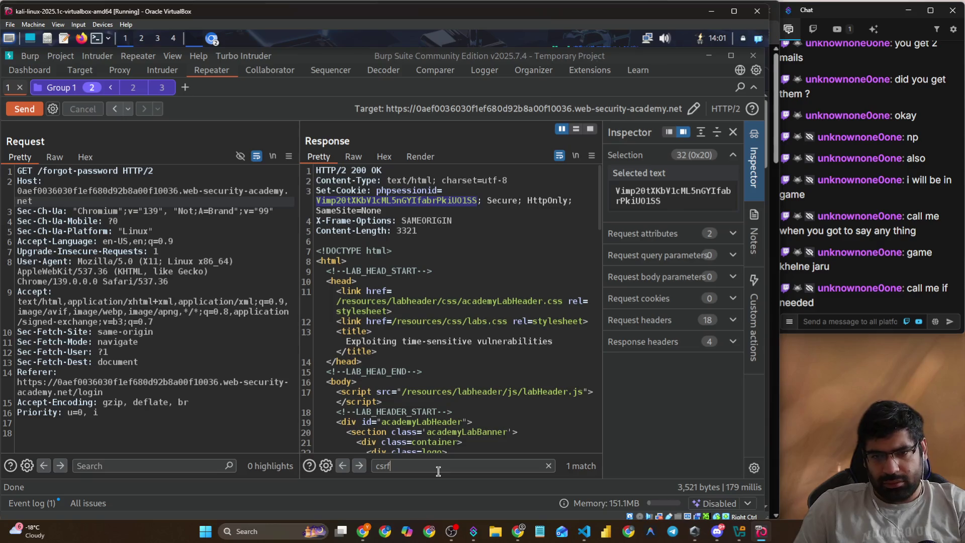
{"action": "key", "text": "Return"}
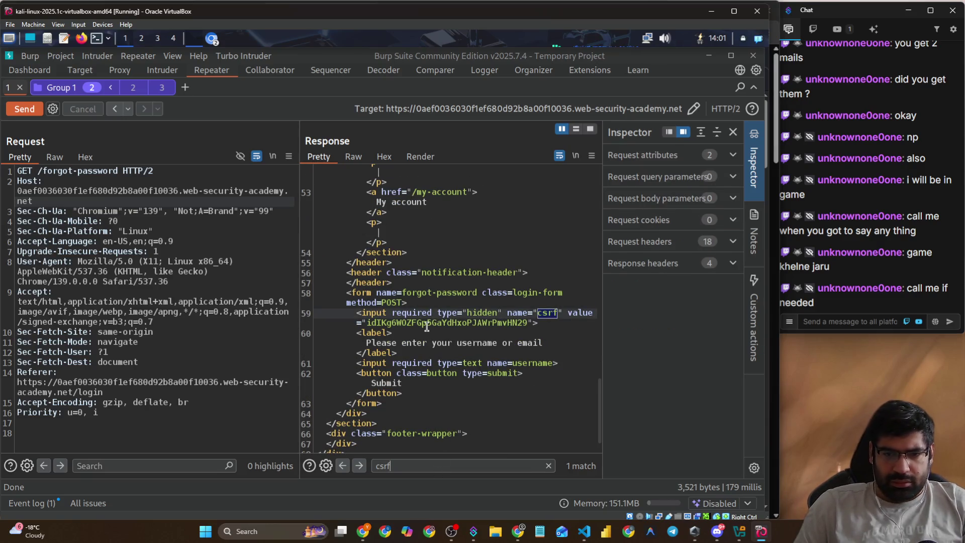
{"action": "double_click", "coordinate": [415, 325]}
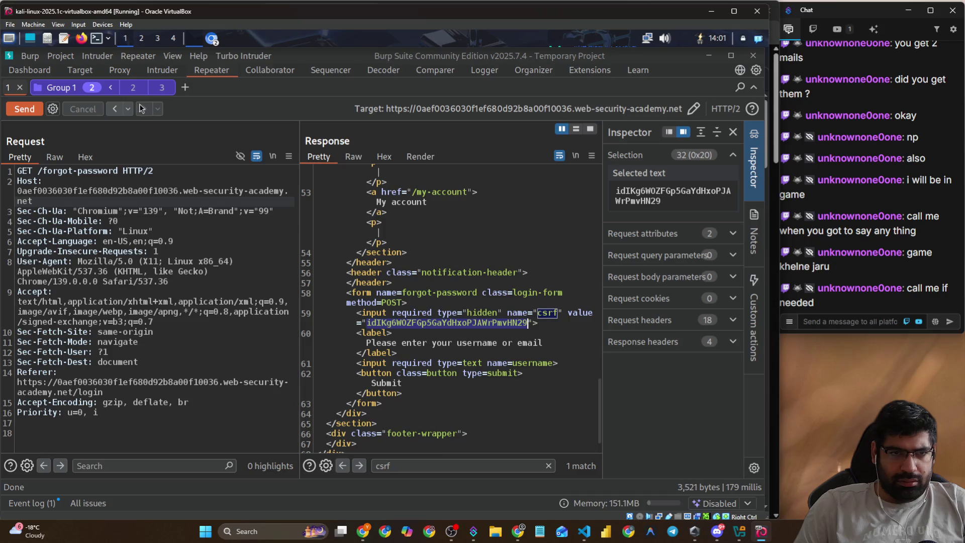
- Paste the fresh csrf token into the wiener and carlos requests and send them in parallel
{"action": "left_click", "coordinate": [133, 89]}
{"action": "left_click", "coordinate": [153, 433]}
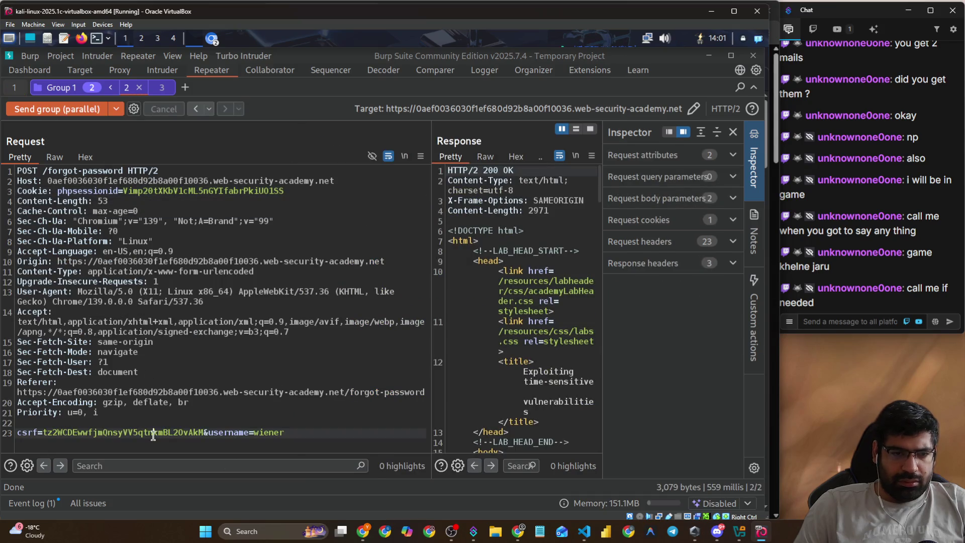
{"action": "double_click", "coordinate": [153, 433]}
{"action": "key", "text": "ctrl+v"}
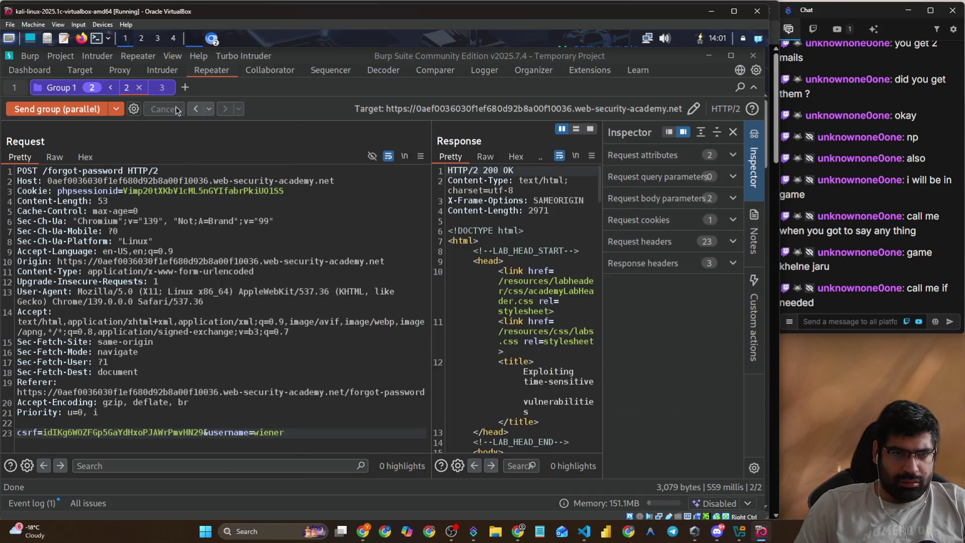
{"action": "left_click", "coordinate": [156, 90]}
{"action": "scroll", "coordinate": [151, 385], "scroll_direction": "down", "scroll_amount": 2}
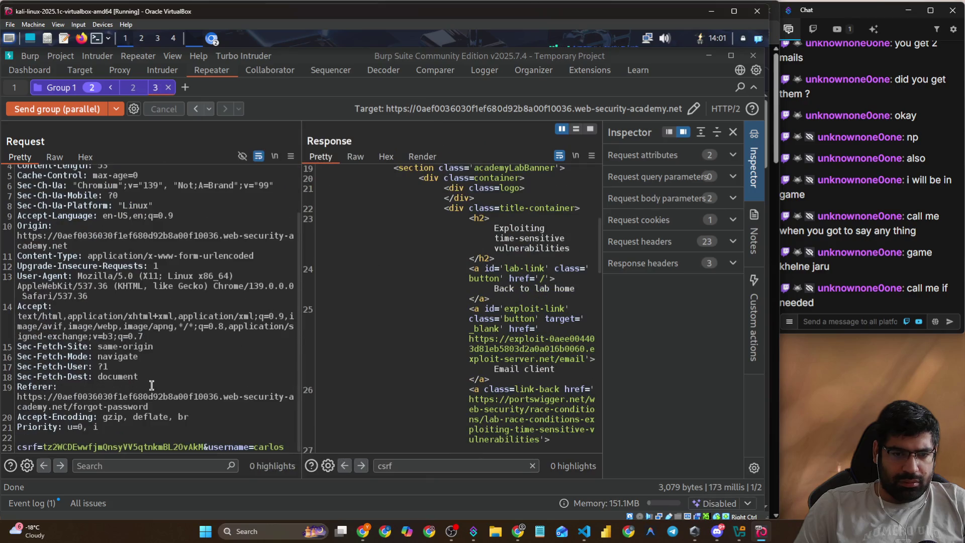
{"action": "double_click", "coordinate": [153, 446]}
{"action": "key", "text": "ctrl+v"}
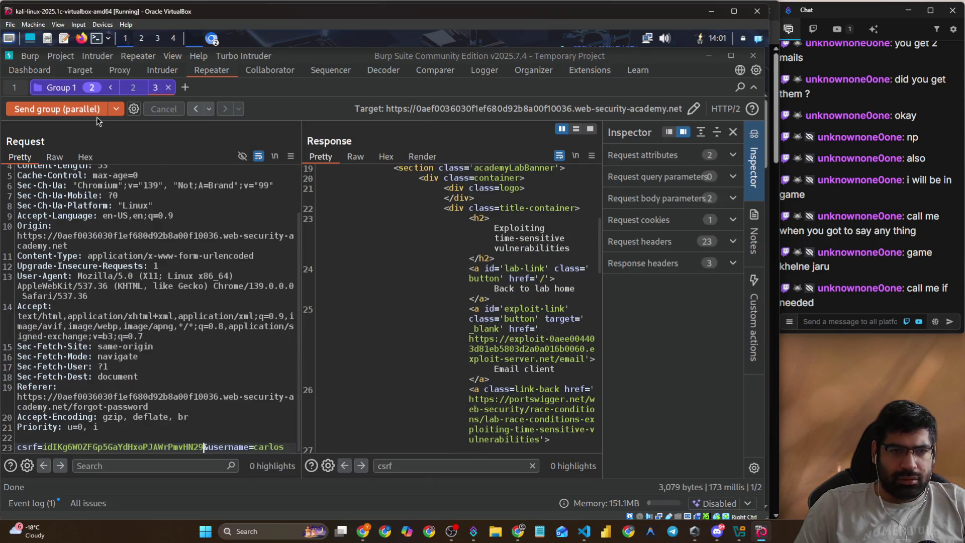
{"action": "left_click", "coordinate": [67, 109]}
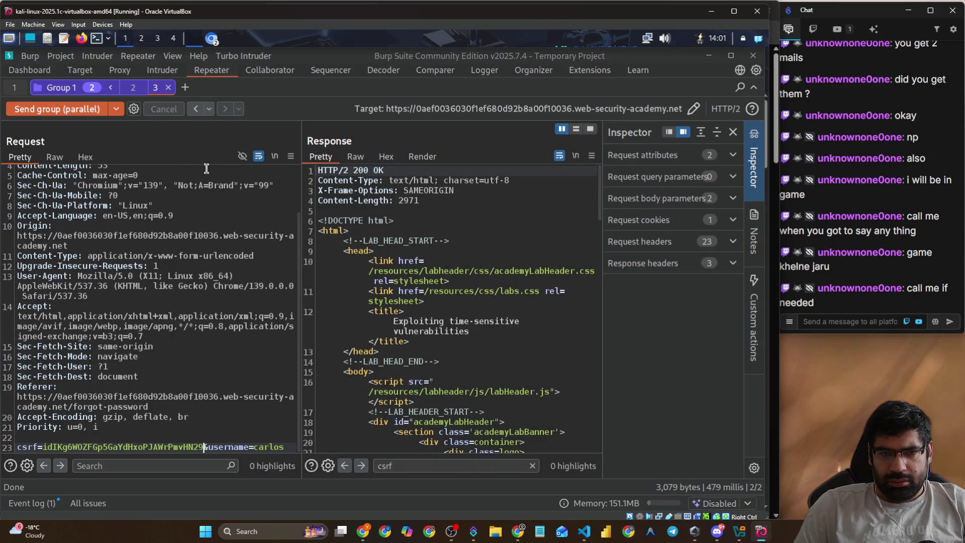
- Resend the wiener and carlos group twice in parallel, then open the Send group dropdown and tab settings
{"action": "left_click", "coordinate": [137, 93]}
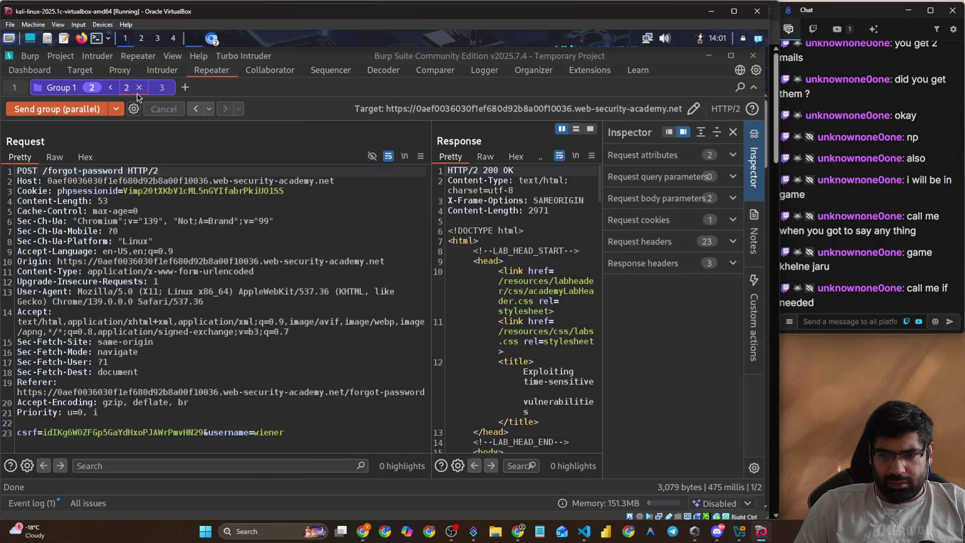
{"action": "left_click", "coordinate": [72, 109]}
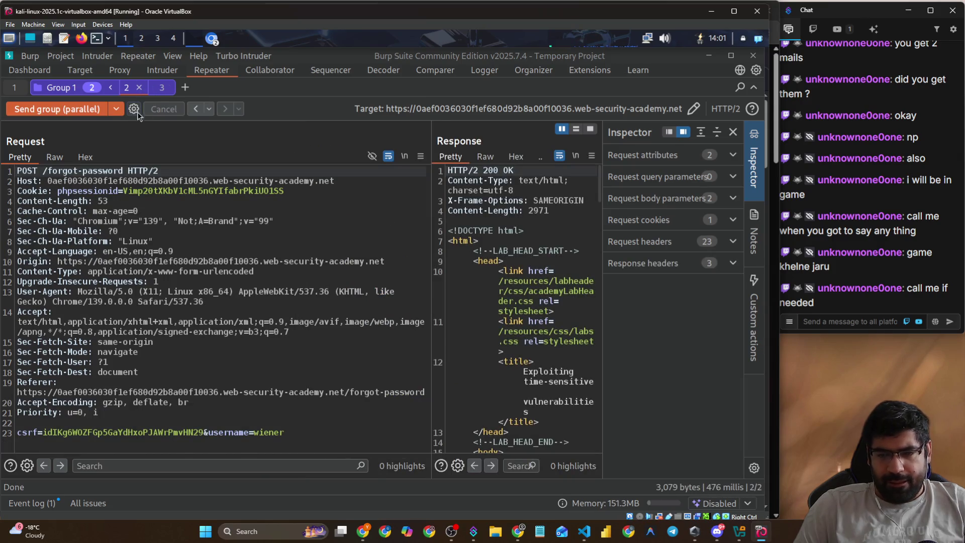
{"action": "left_click", "coordinate": [161, 90]}
{"action": "left_click", "coordinate": [41, 106]}
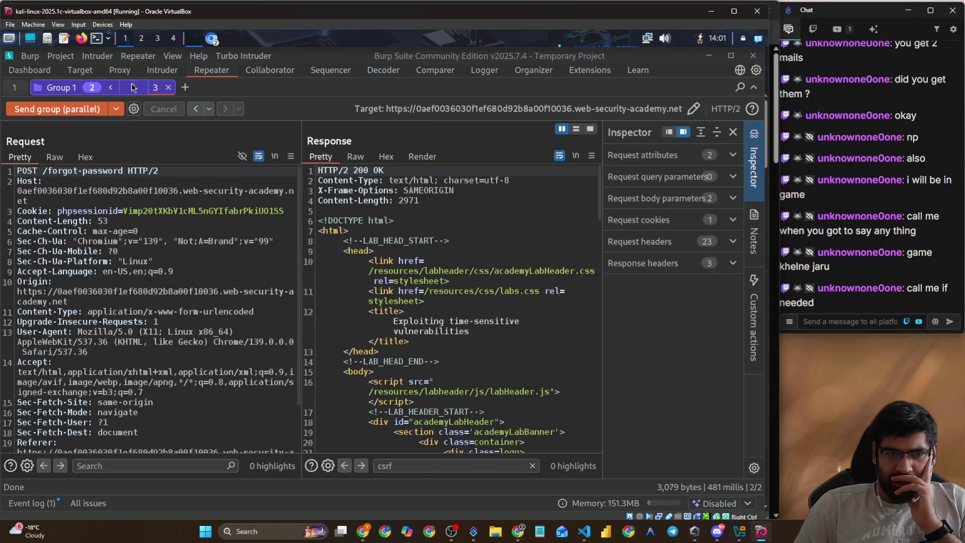
{"action": "left_click", "coordinate": [133, 87]}
{"action": "left_click", "coordinate": [115, 109]}
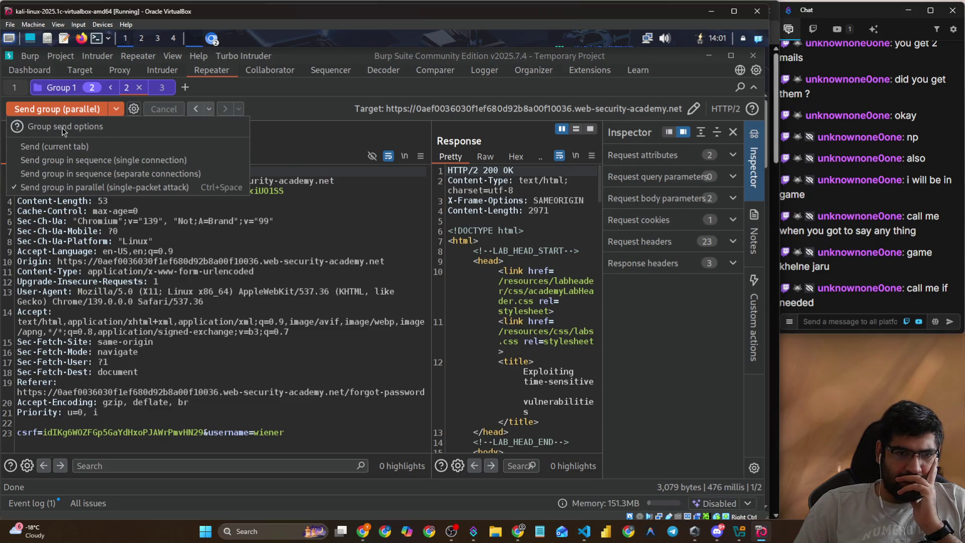
{"action": "left_click", "coordinate": [133, 109]}
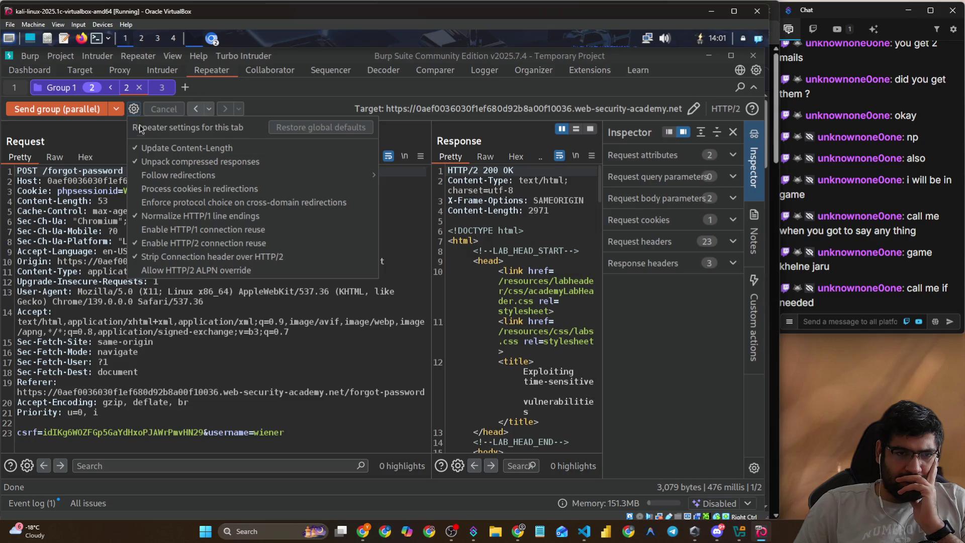
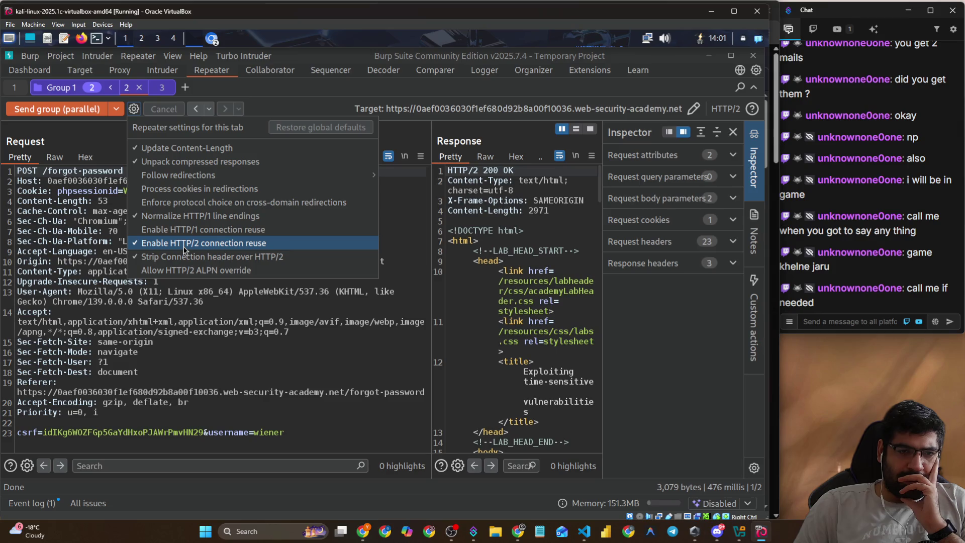
- Dismiss the tab settings list and fire the request group in parallel, checking the third request's response
{"action": "left_click", "coordinate": [66, 113]}
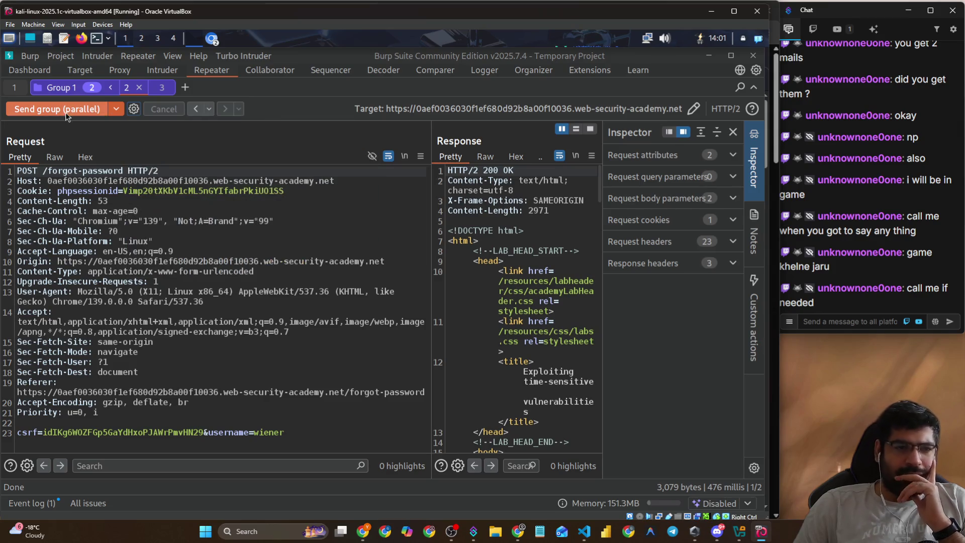
{"action": "left_click", "coordinate": [65, 113]}
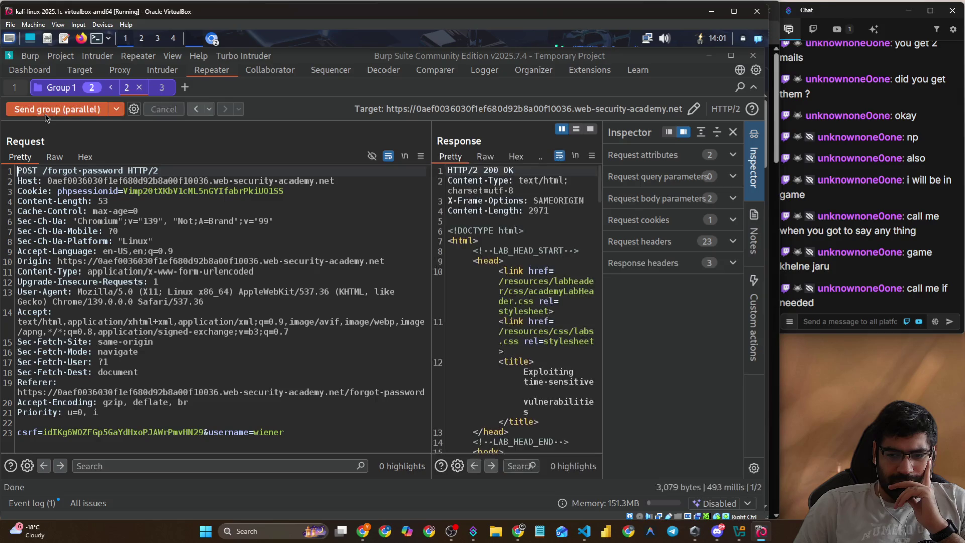
{"action": "left_click", "coordinate": [44, 113]}
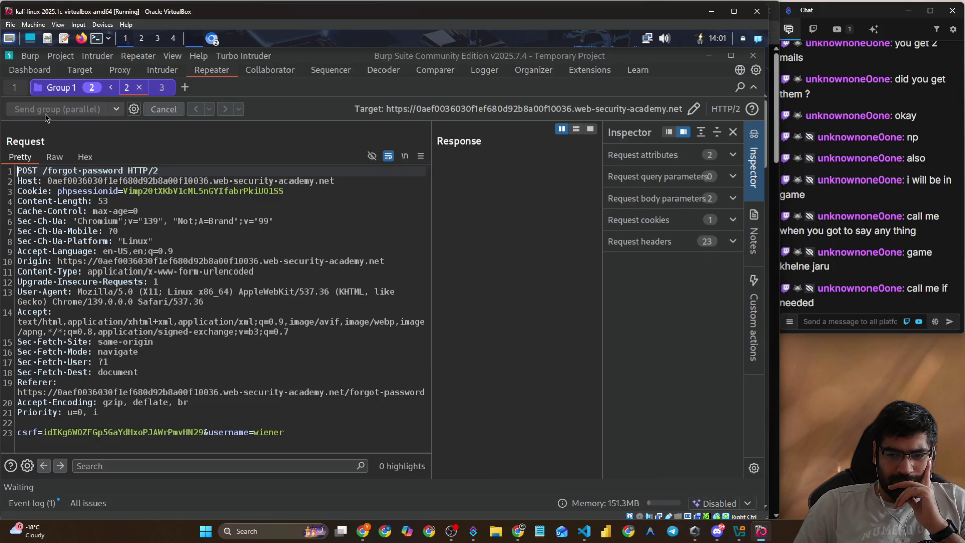
{"action": "left_click", "coordinate": [156, 92]}
{"action": "left_click", "coordinate": [131, 92]}
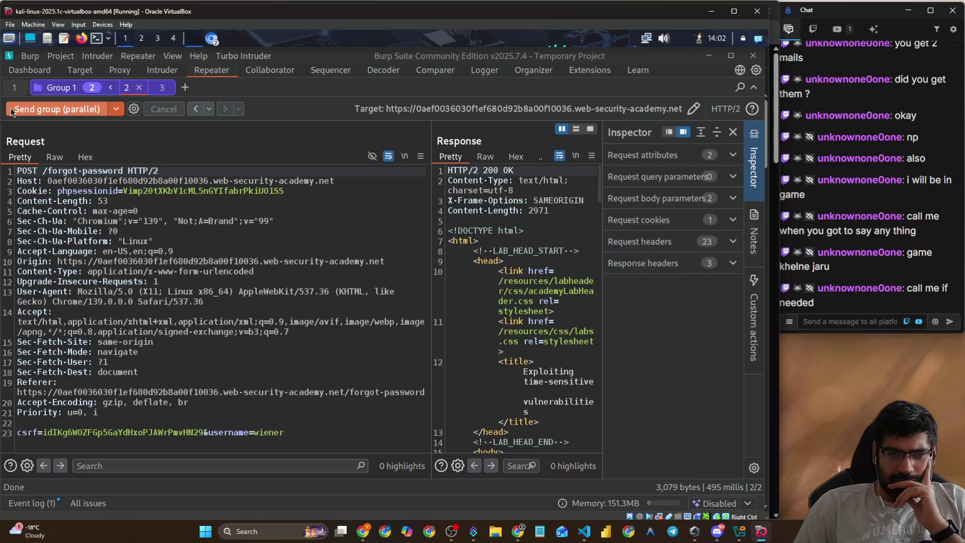
{"action": "key", "text": "ctrl+space"}
{"action": "left_click", "coordinate": [162, 88]}
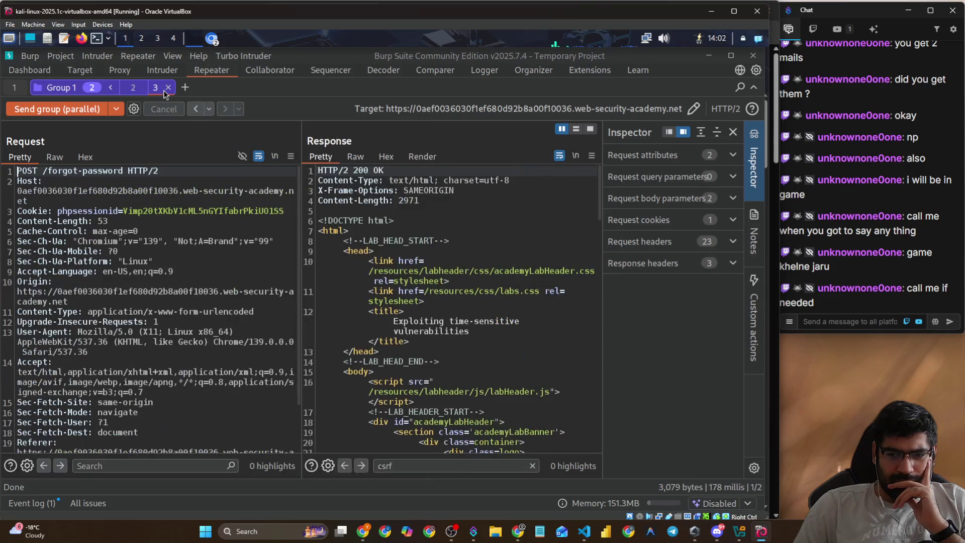
- Resend the group in parallel three more times, comparing the second and third requests' responses
{"action": "left_click", "coordinate": [57, 107]}
{"action": "left_click", "coordinate": [137, 92]}
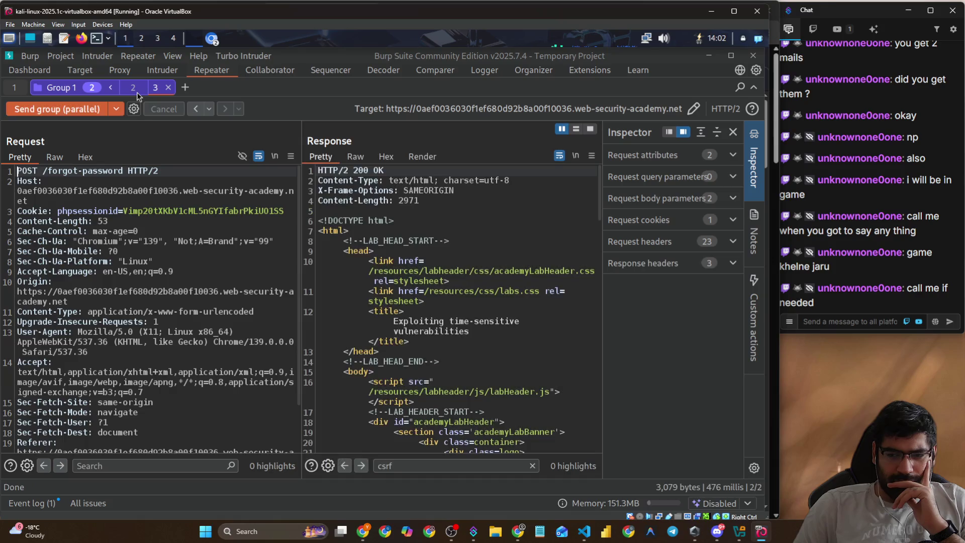
{"action": "left_click", "coordinate": [76, 110]}
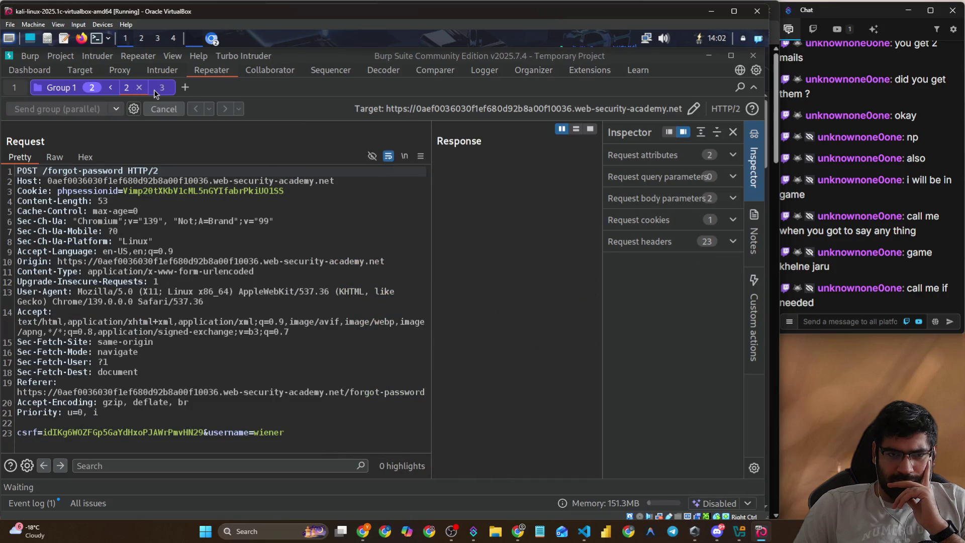
{"action": "left_click", "coordinate": [155, 88]}
{"action": "left_click", "coordinate": [84, 105]}
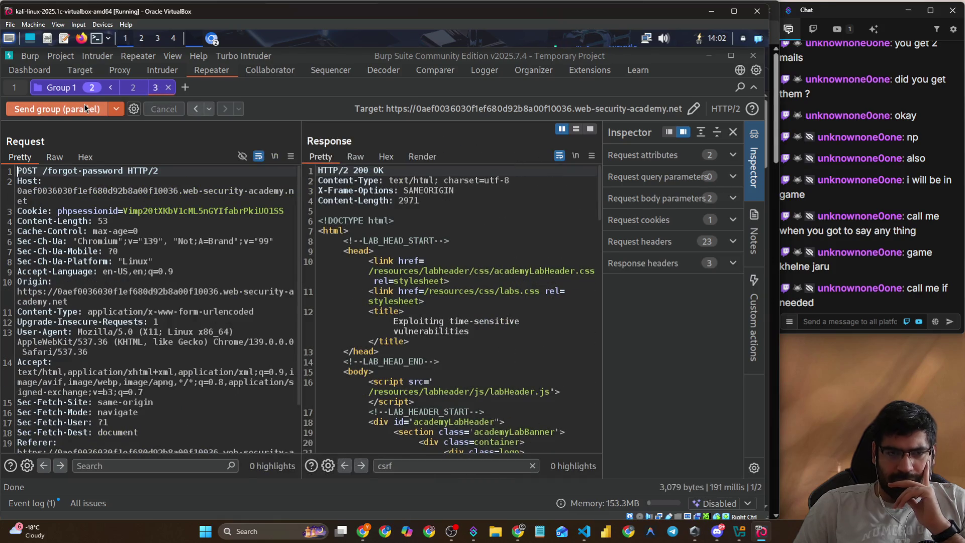
{"action": "left_click", "coordinate": [126, 89]}
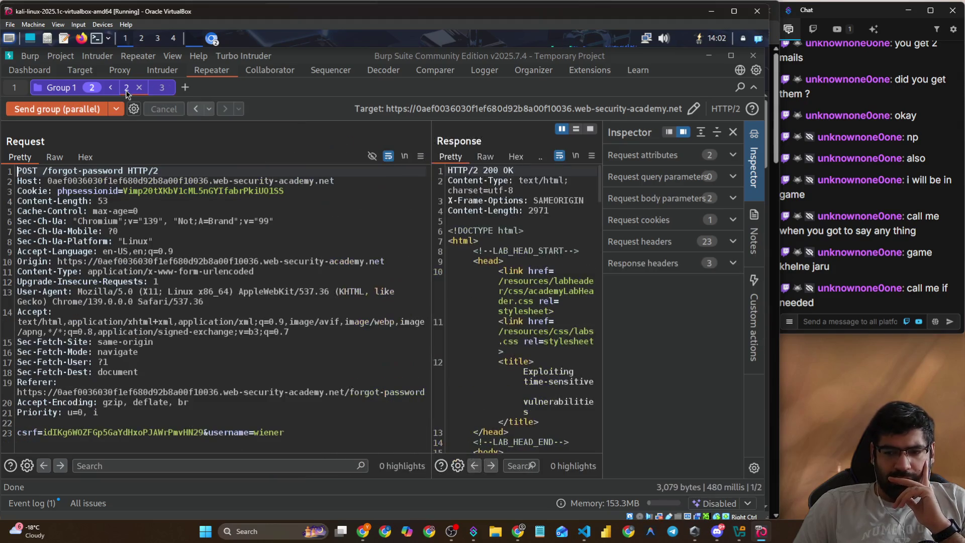
- Reload the exploit server inbox and copy the newest password-reset link sent for wiener
{"action": "key", "text": "alt+Tab"}
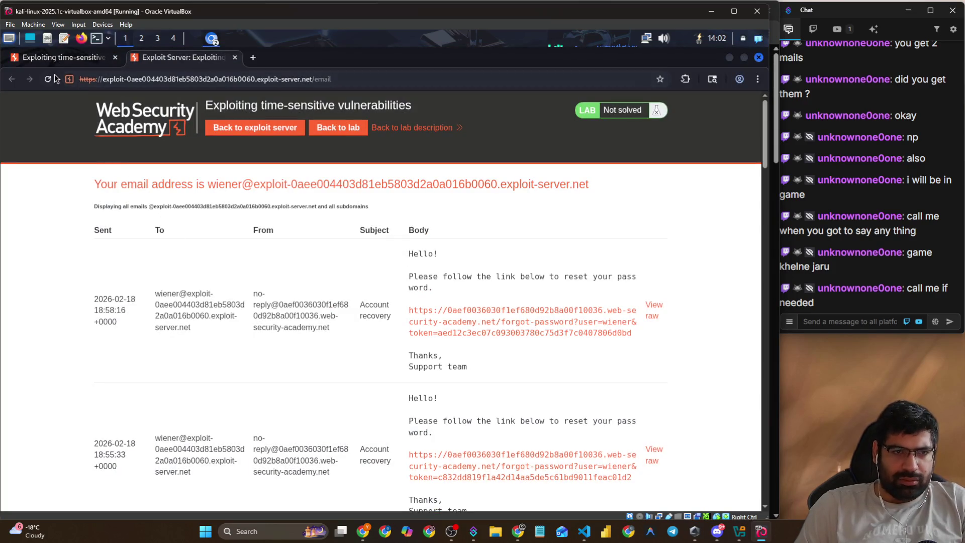
{"action": "key", "text": "F5"}
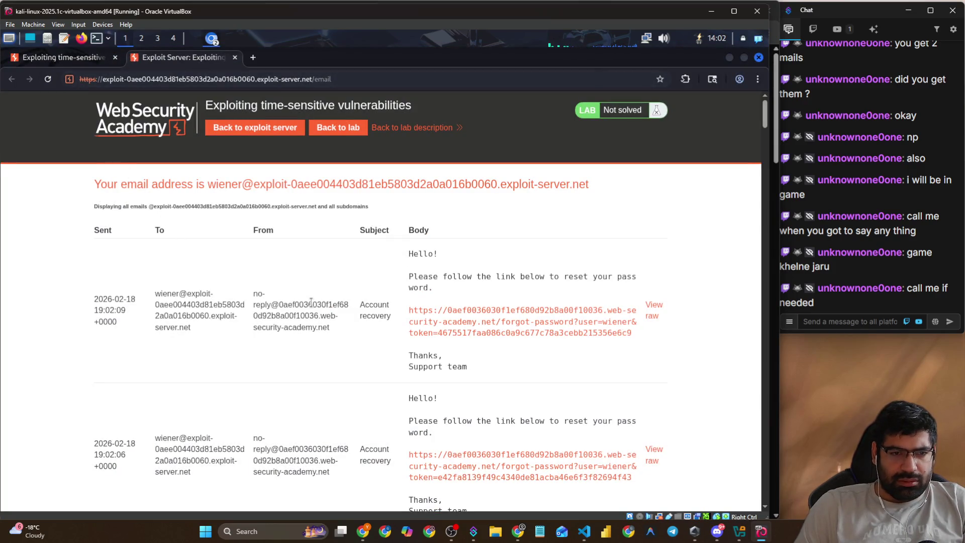
{"action": "right_click", "coordinate": [607, 333]}
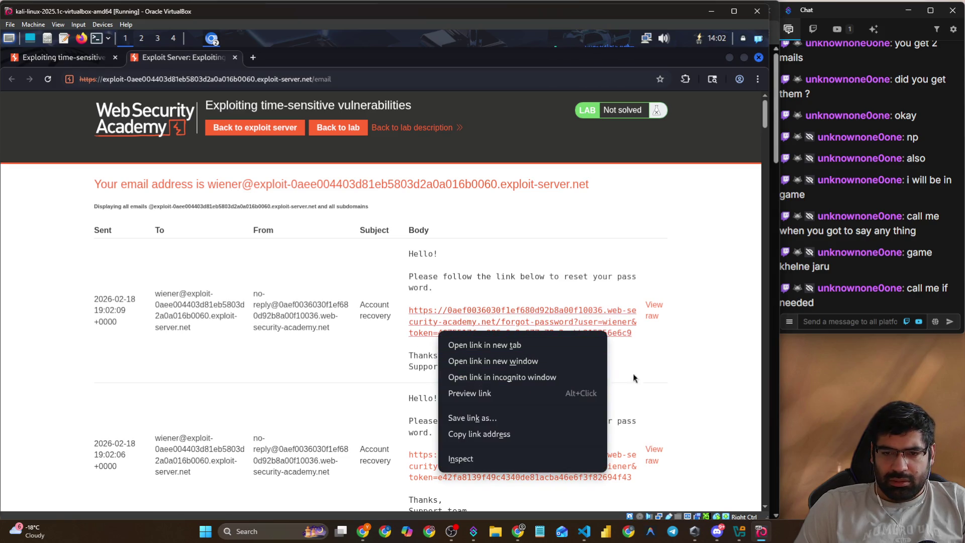
{"action": "left_click", "coordinate": [500, 433]}
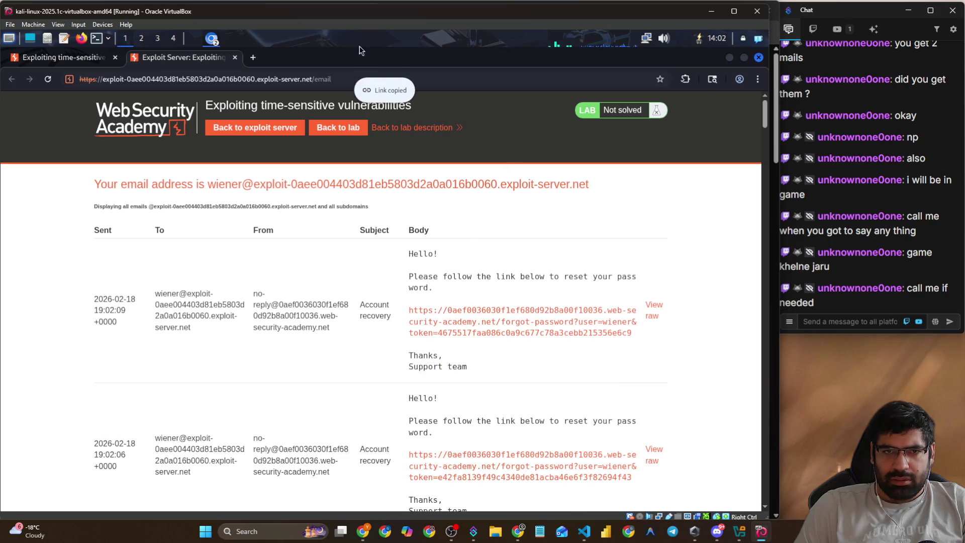
{"action": "key", "text": "alt+Tab"}
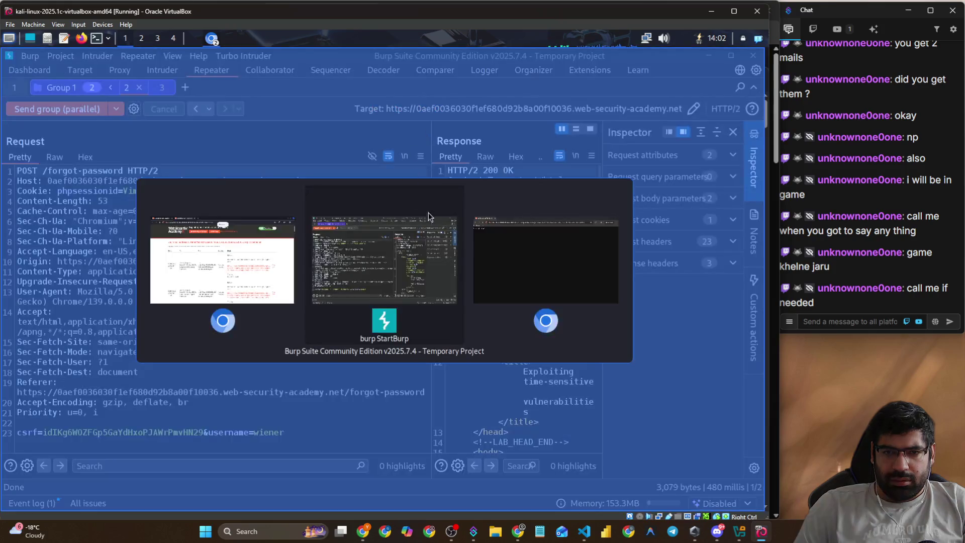
- Load the copied reset link in the incognito window with the user changed to carlos
{"action": "left_click", "coordinate": [515, 254]}
{"action": "left_click", "coordinate": [232, 80]}
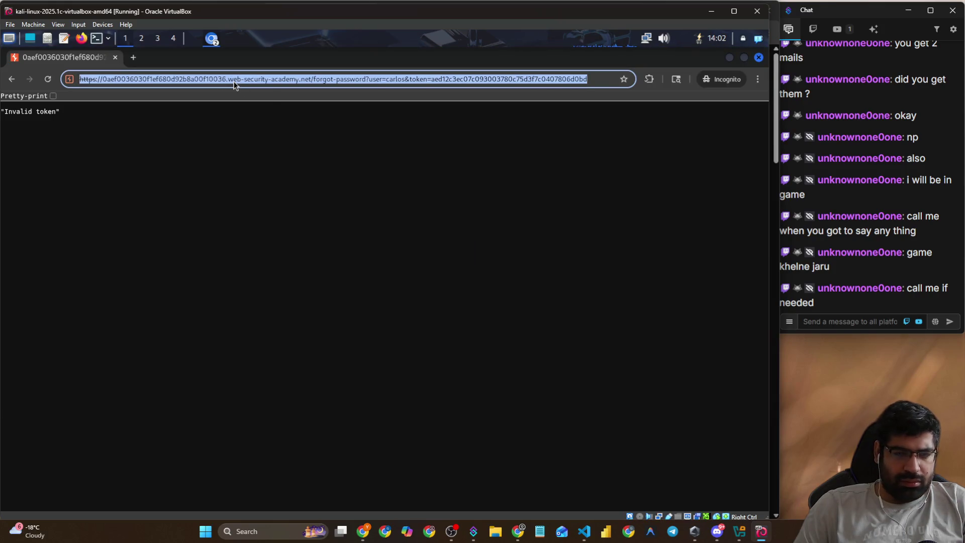
{"action": "key", "text": "ctrl+v"}
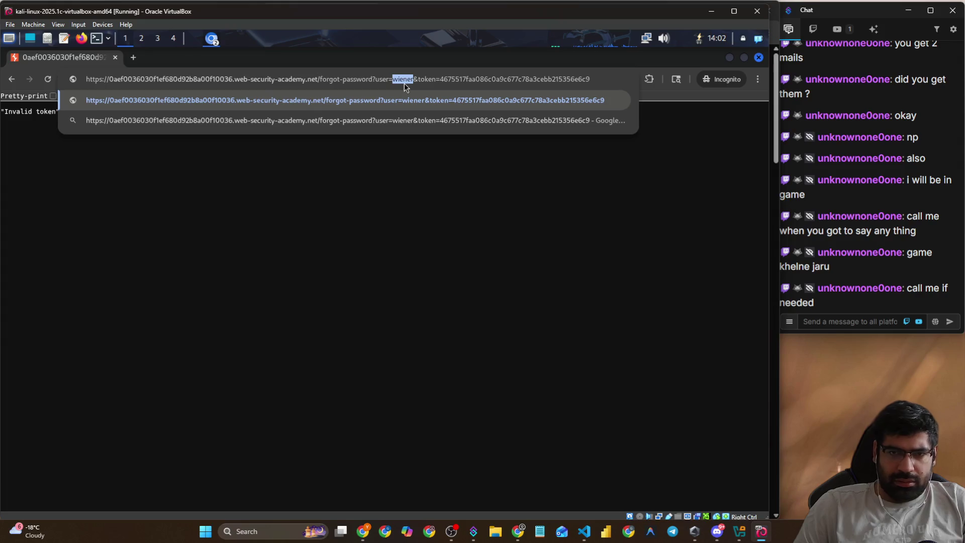
{"action": "type", "text": "carlos"}
{"action": "key", "text": "Return"}
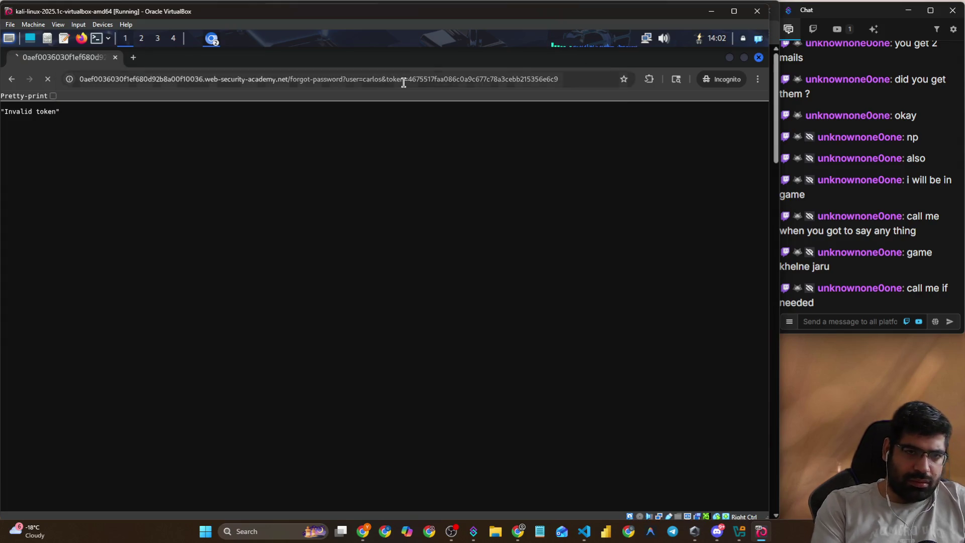
{"action": "key", "text": "alt+Tab"}
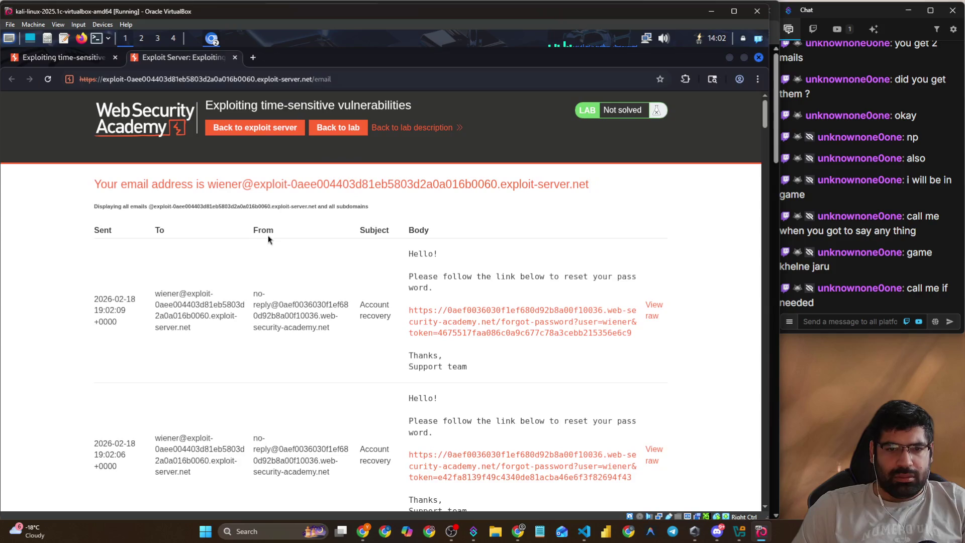
- Fire the grouped forgot-password requests in parallel five times, alternating between tabs 2 and 3
{"action": "key", "text": "alt+Tab"}
{"action": "key", "text": "alt+Tab"}
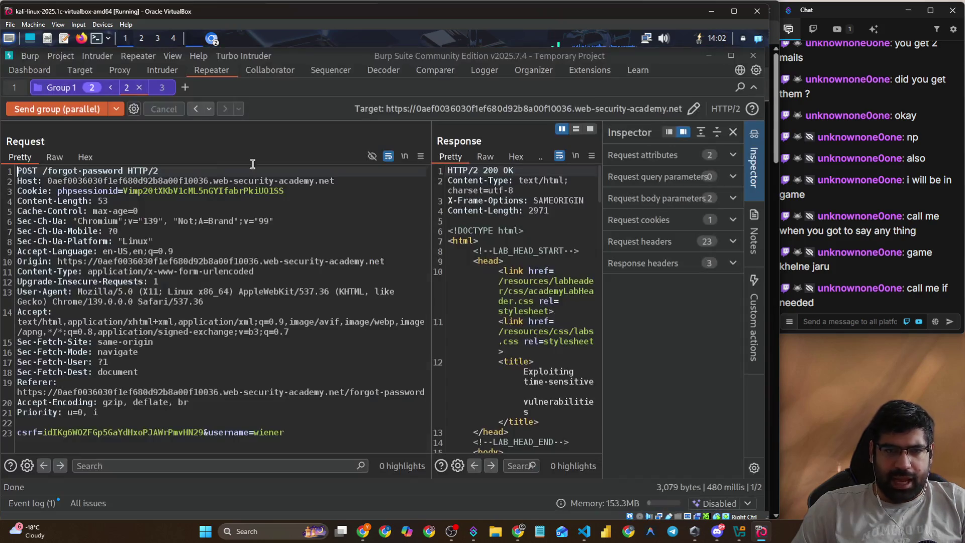
{"action": "left_click", "coordinate": [70, 109]}
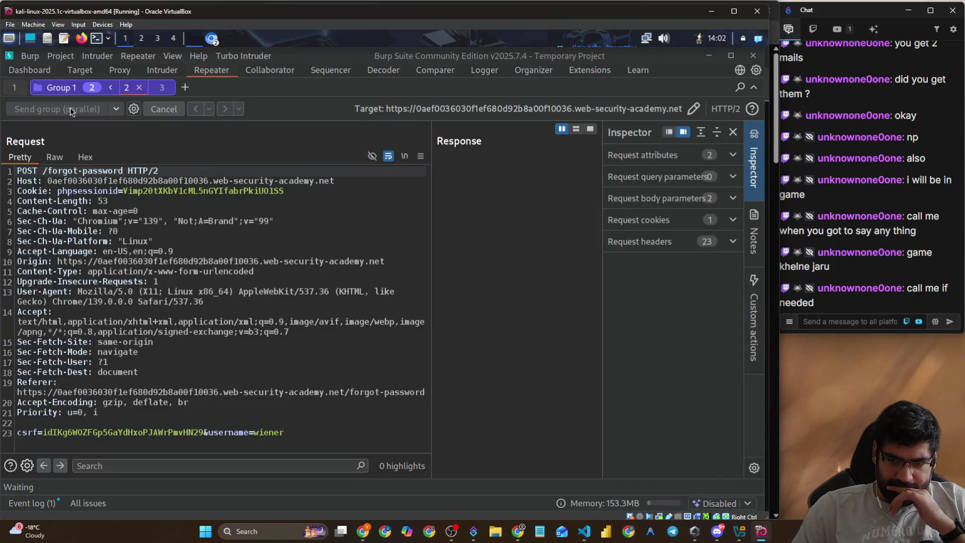
{"action": "left_click", "coordinate": [156, 94]}
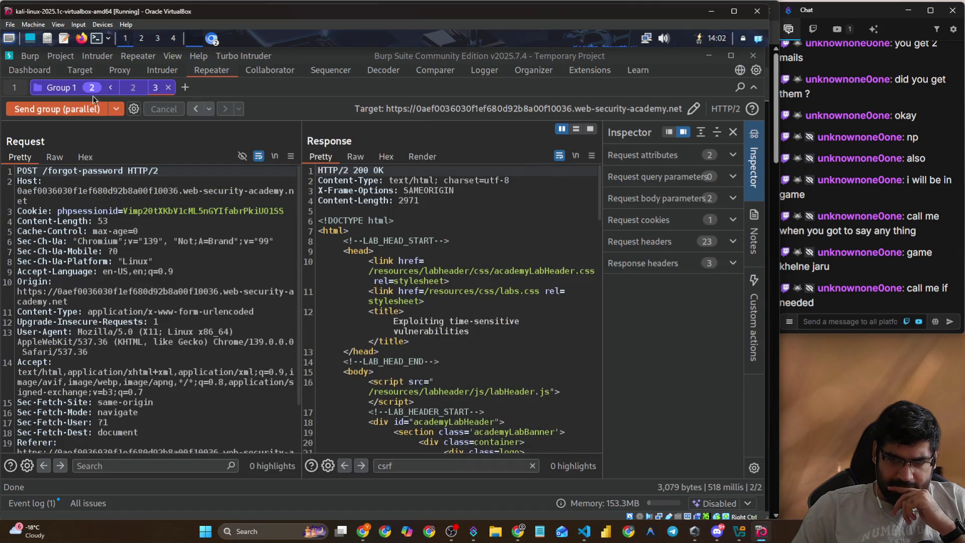
{"action": "left_click", "coordinate": [58, 111]}
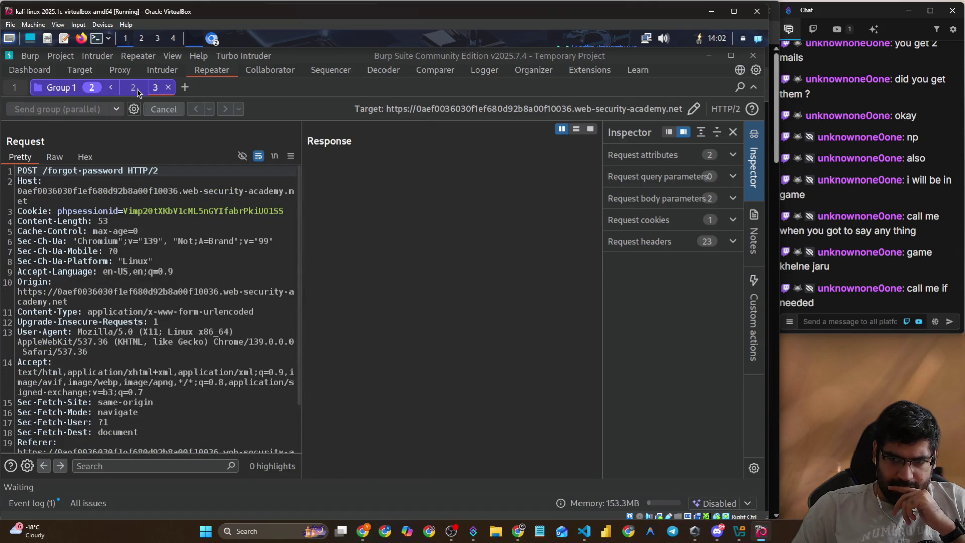
{"action": "left_click", "coordinate": [137, 88]}
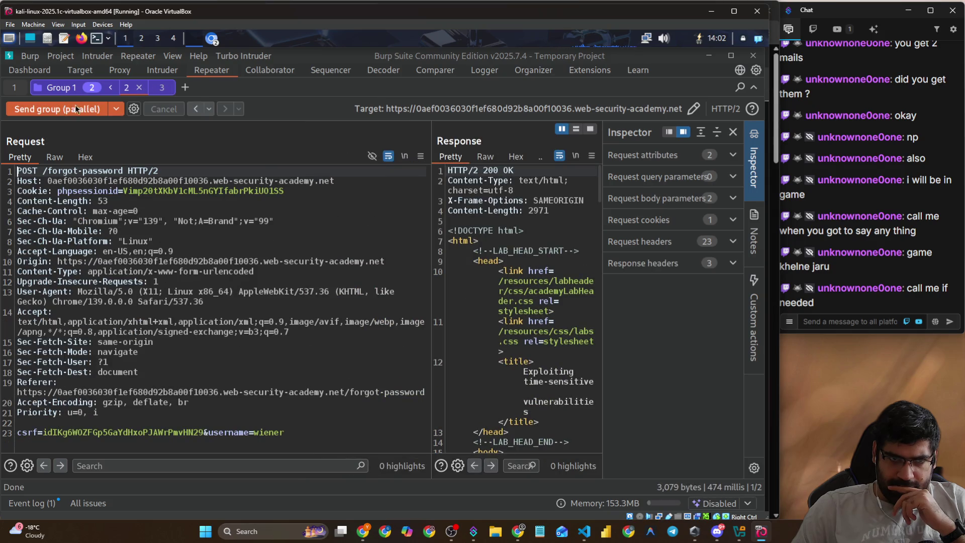
{"action": "left_click", "coordinate": [75, 109]}
{"action": "left_click", "coordinate": [157, 91]}
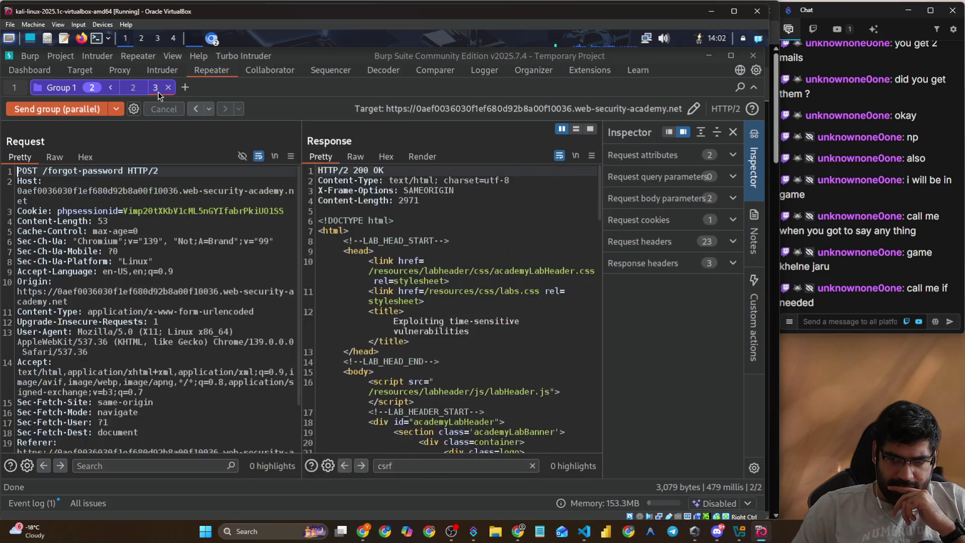
{"action": "left_click", "coordinate": [74, 108]}
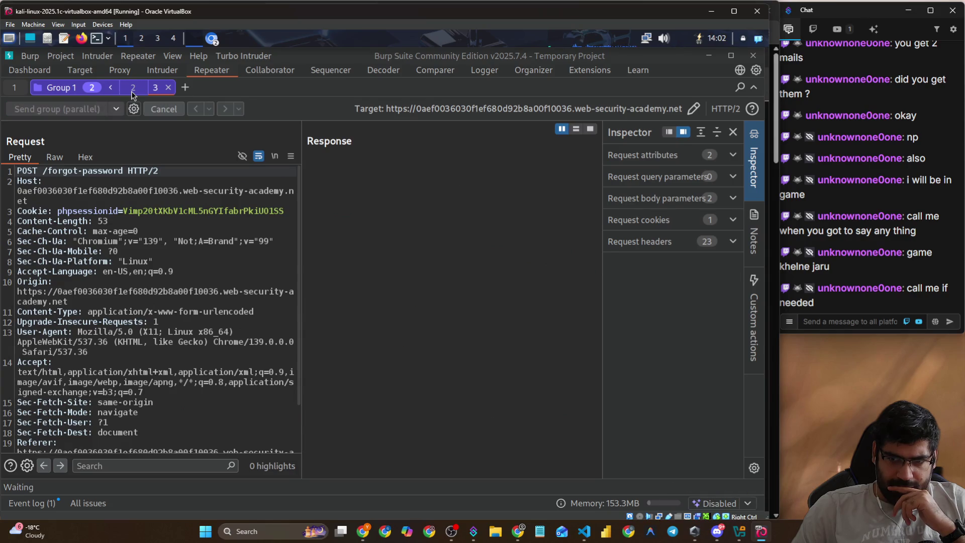
{"action": "left_click", "coordinate": [132, 92]}
{"action": "left_click", "coordinate": [88, 111]}
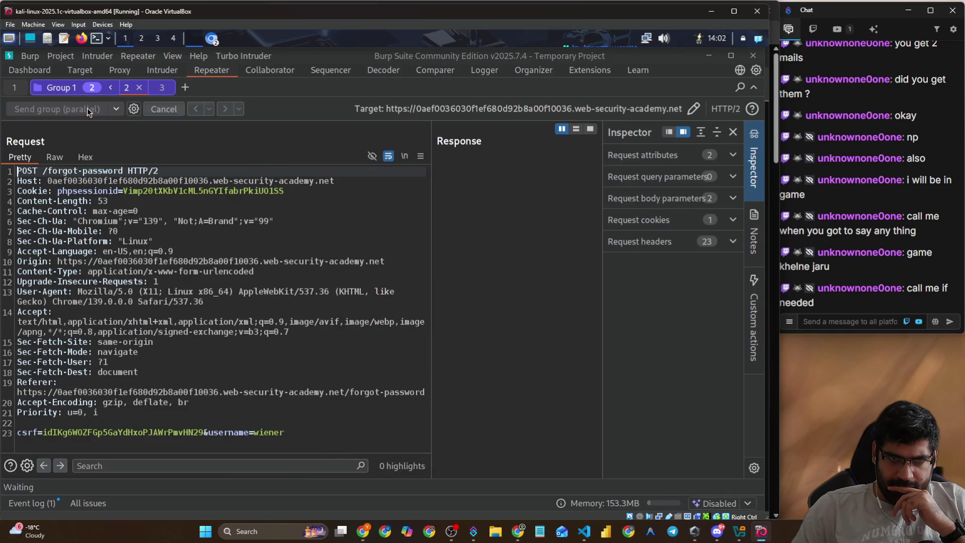
{"action": "left_click", "coordinate": [158, 90]}
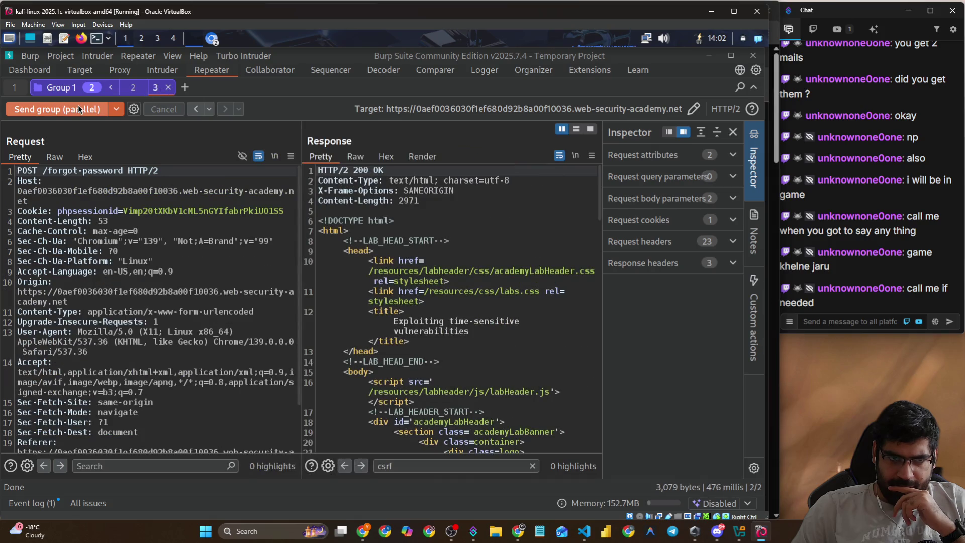
- Resend the group in parallel several more times, comparing the first and second requests' responses
{"action": "left_click", "coordinate": [78, 105]}
{"action": "left_click", "coordinate": [132, 92]}
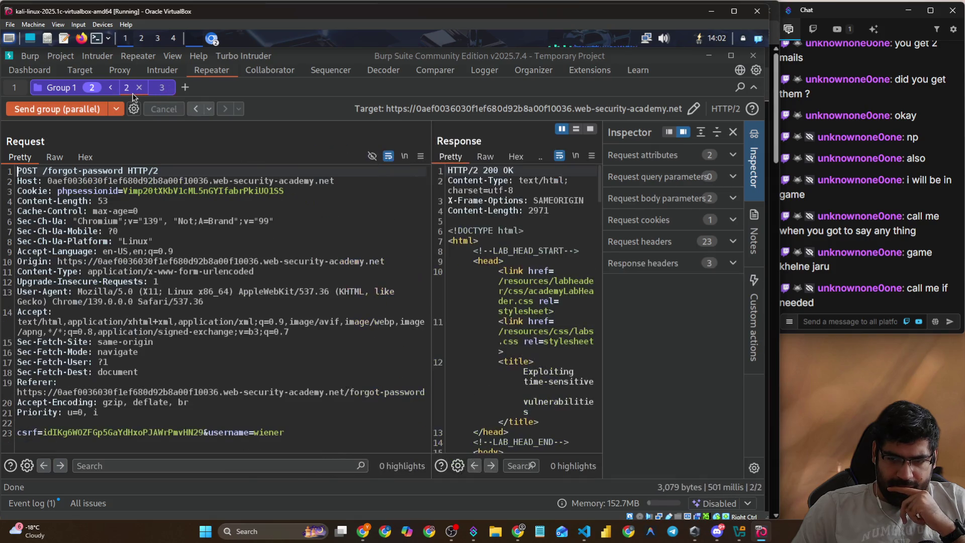
{"action": "left_click", "coordinate": [57, 109]}
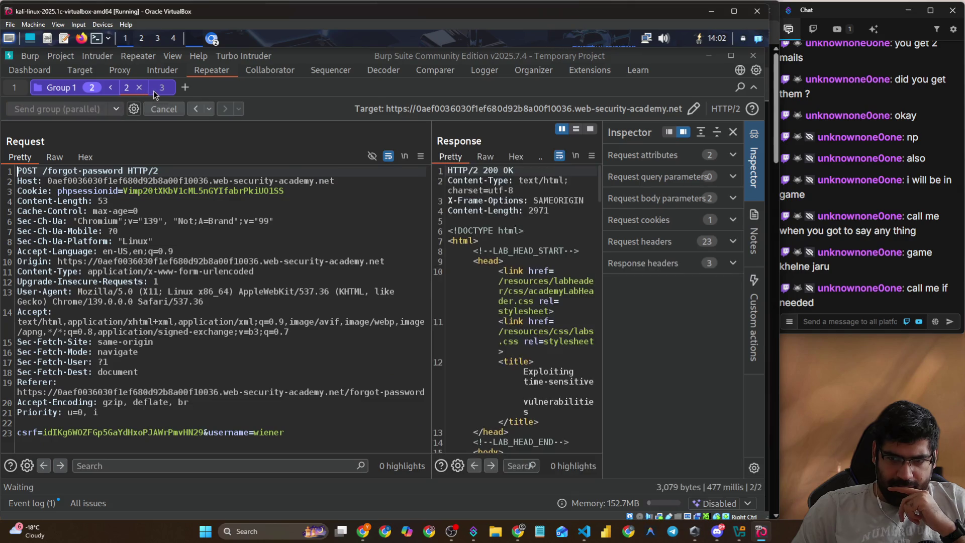
{"action": "left_click", "coordinate": [154, 94]}
{"action": "left_click", "coordinate": [65, 107]}
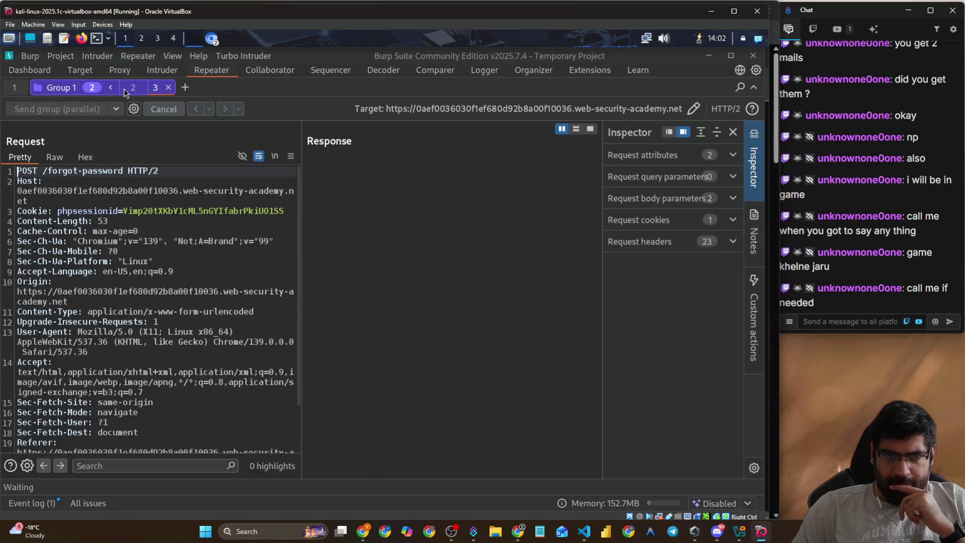
{"action": "left_click", "coordinate": [126, 90]}
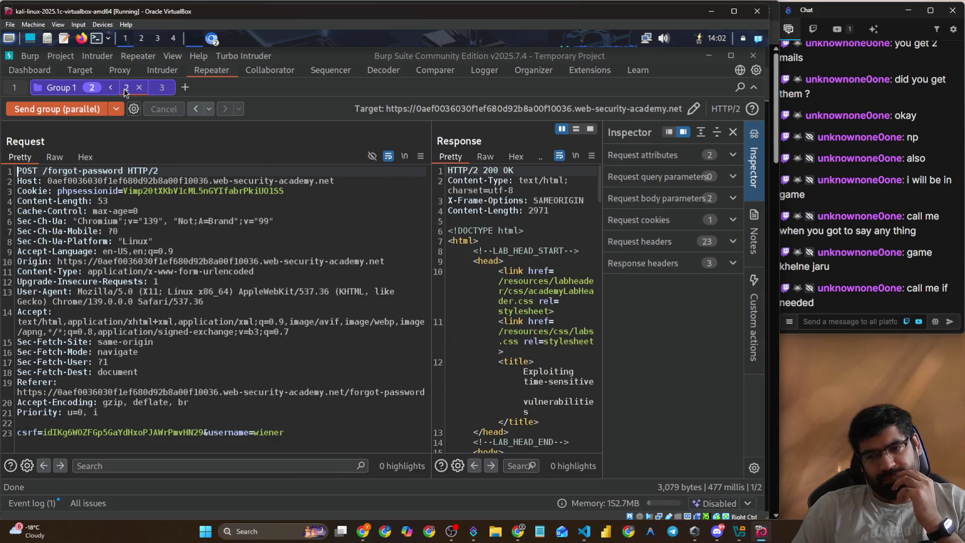
{"action": "left_click", "coordinate": [84, 107]}
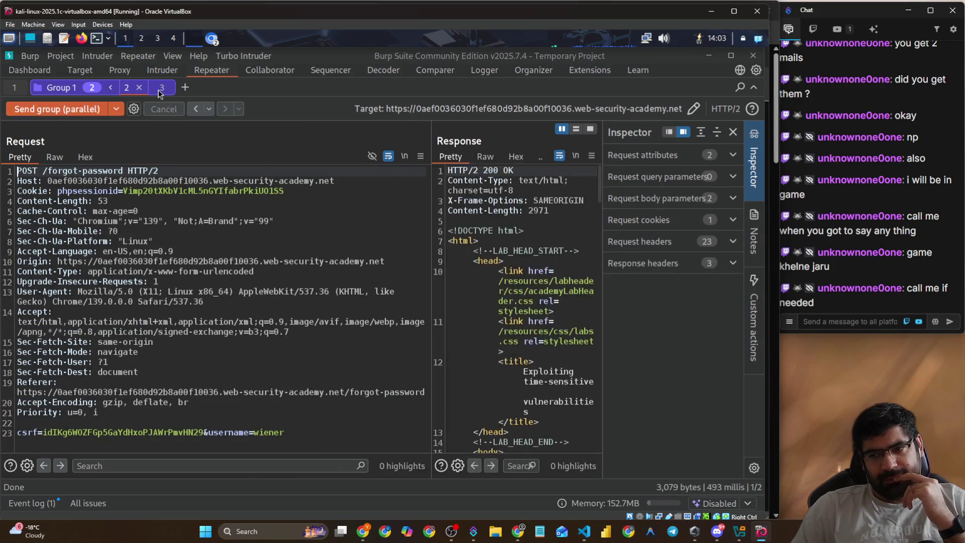
{"action": "left_click", "coordinate": [157, 93]}
{"action": "left_click", "coordinate": [81, 103]}
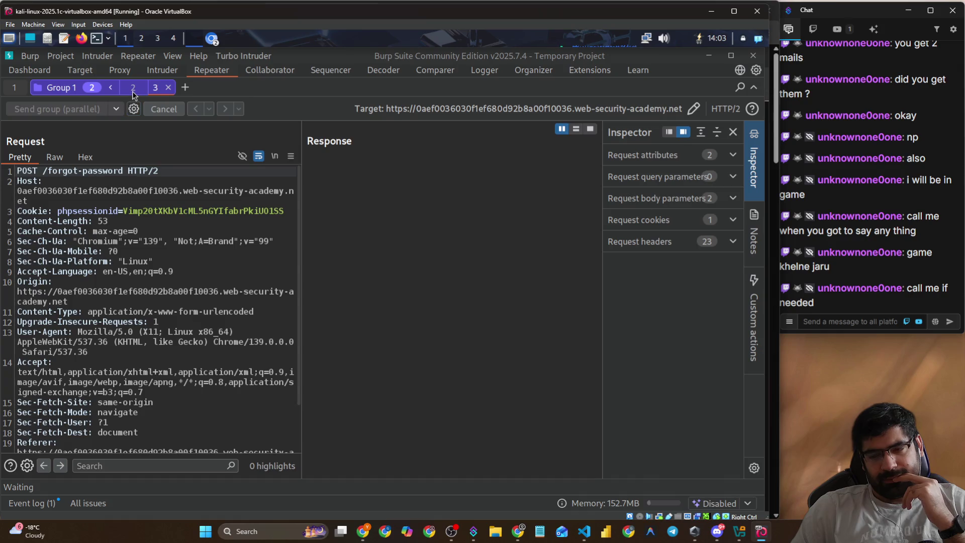
{"action": "left_click", "coordinate": [131, 92]}
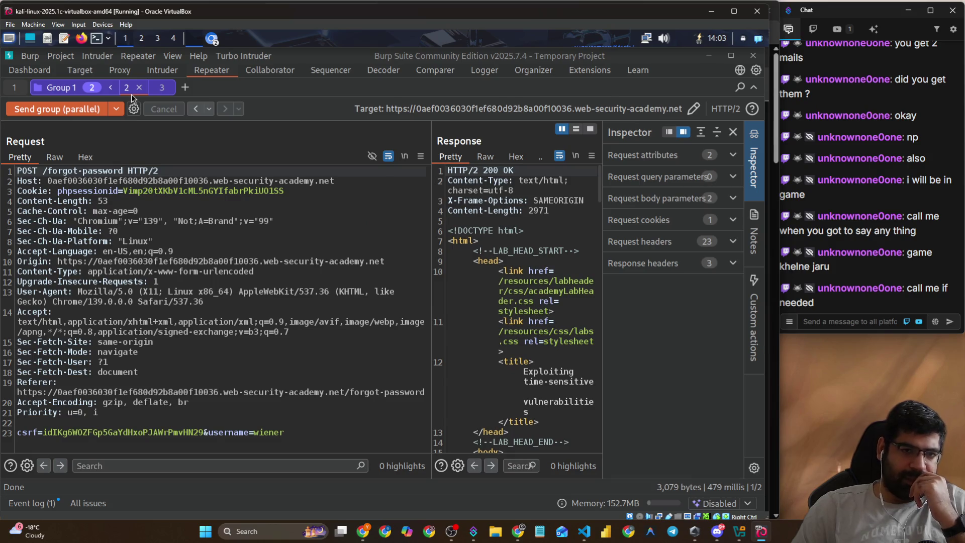
- Keep resending the group in parallel, checking each request's 200 OK response timing
{"action": "left_click", "coordinate": [163, 89]}
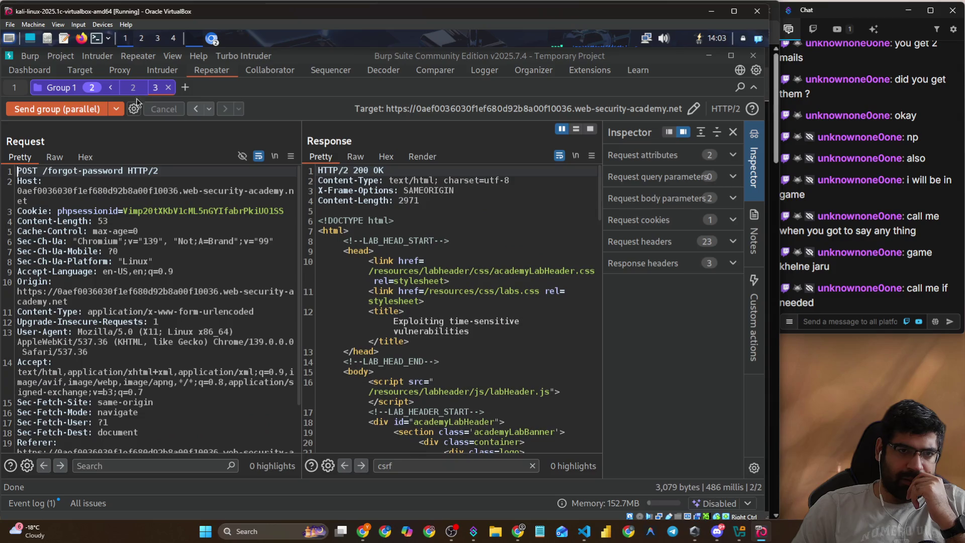
{"action": "left_click", "coordinate": [77, 108]}
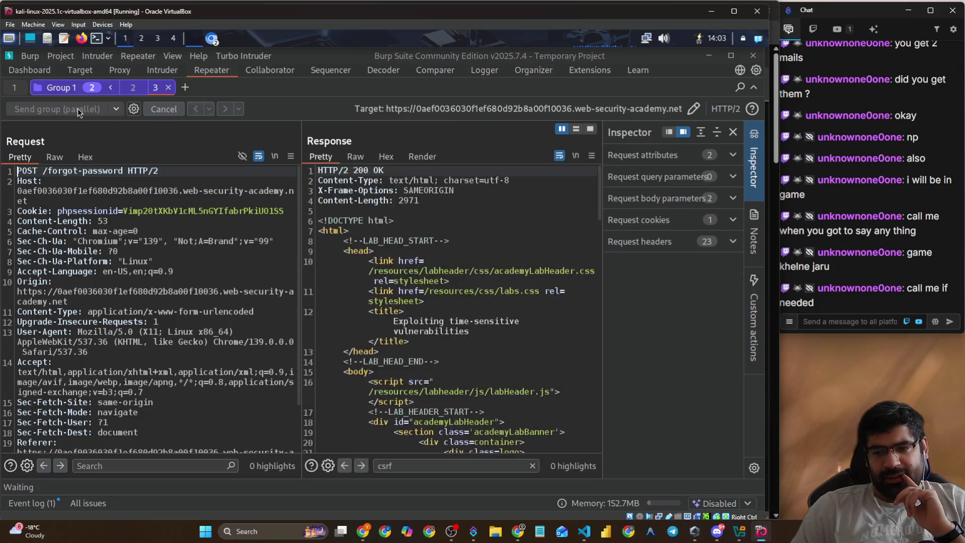
{"action": "left_click", "coordinate": [132, 89]}
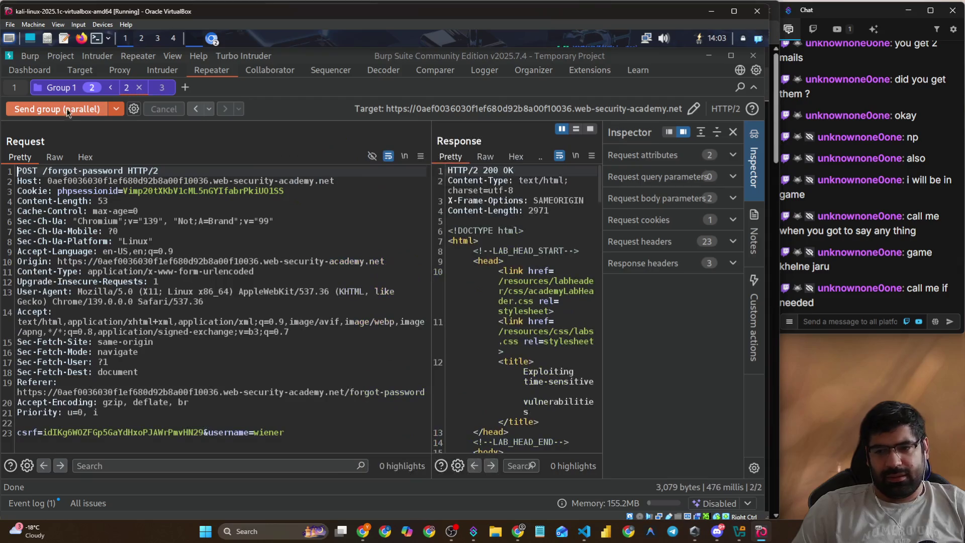
{"action": "left_click", "coordinate": [61, 109]}
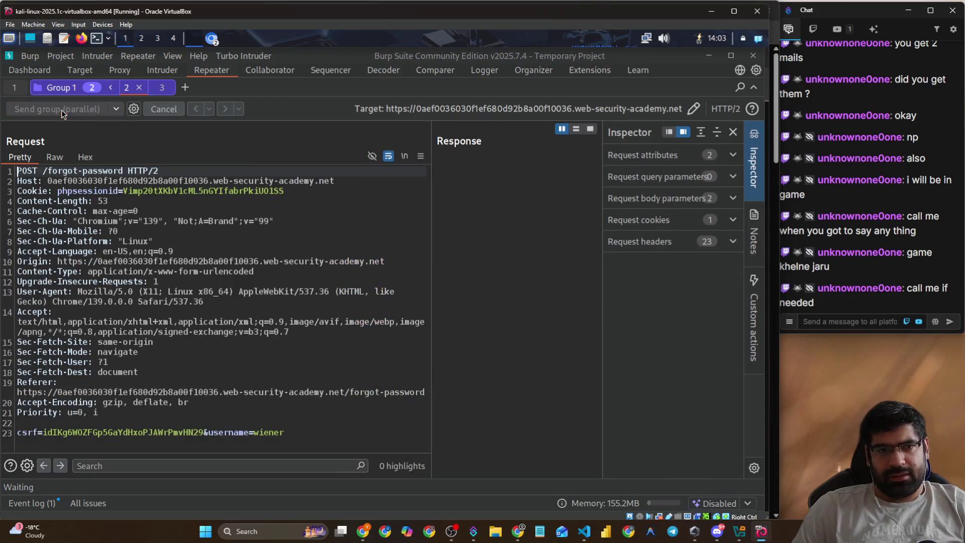
{"action": "left_click", "coordinate": [152, 87]}
{"action": "left_click", "coordinate": [91, 107]}
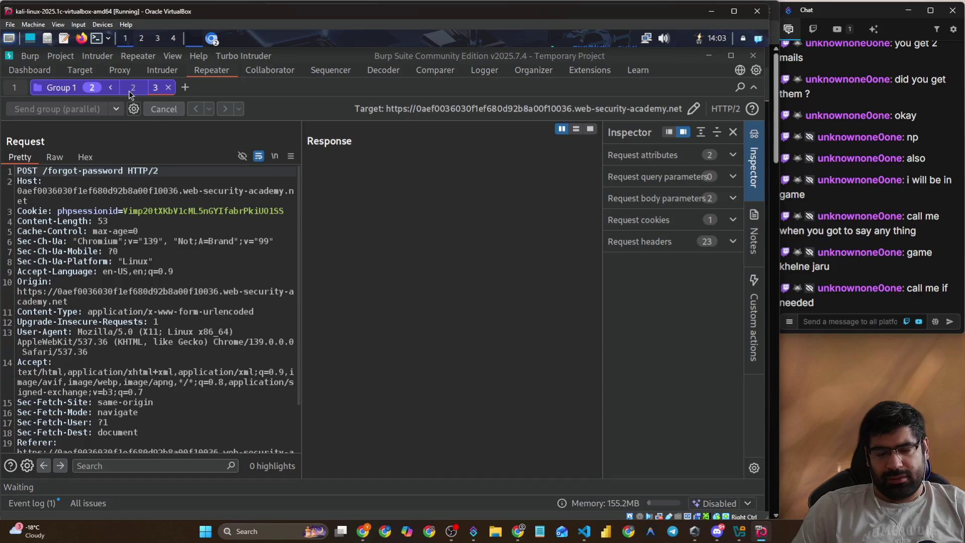
{"action": "left_click", "coordinate": [130, 90]}
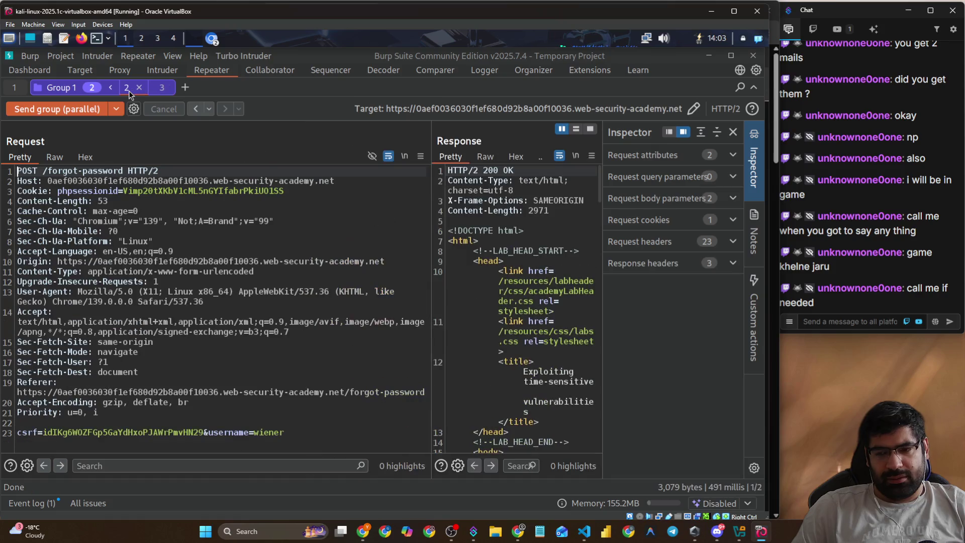
{"action": "left_click", "coordinate": [104, 99]}
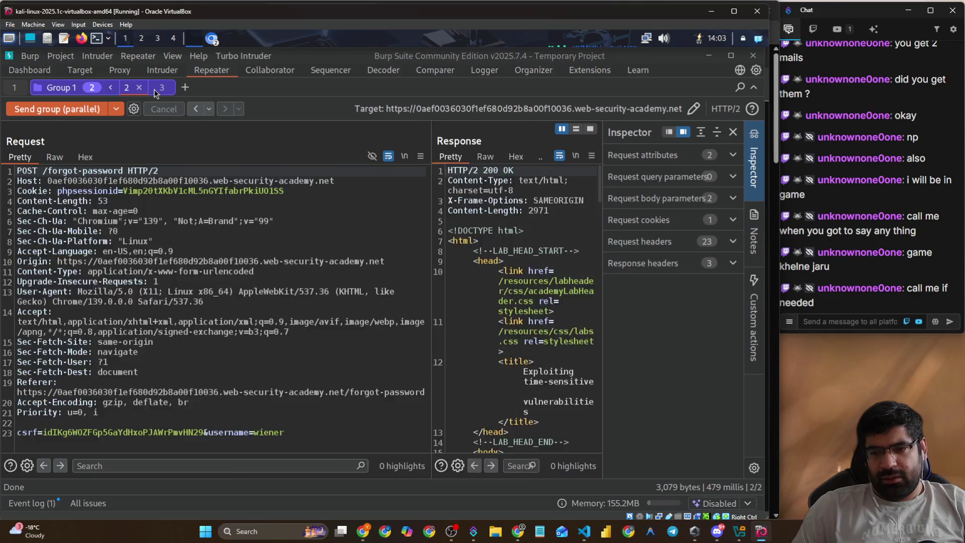
{"action": "left_click", "coordinate": [154, 91]}
- Send the group three more times using Ctrl+Space, then move through the inbox to the YouTube tutorial
{"action": "left_click", "coordinate": [41, 108]}
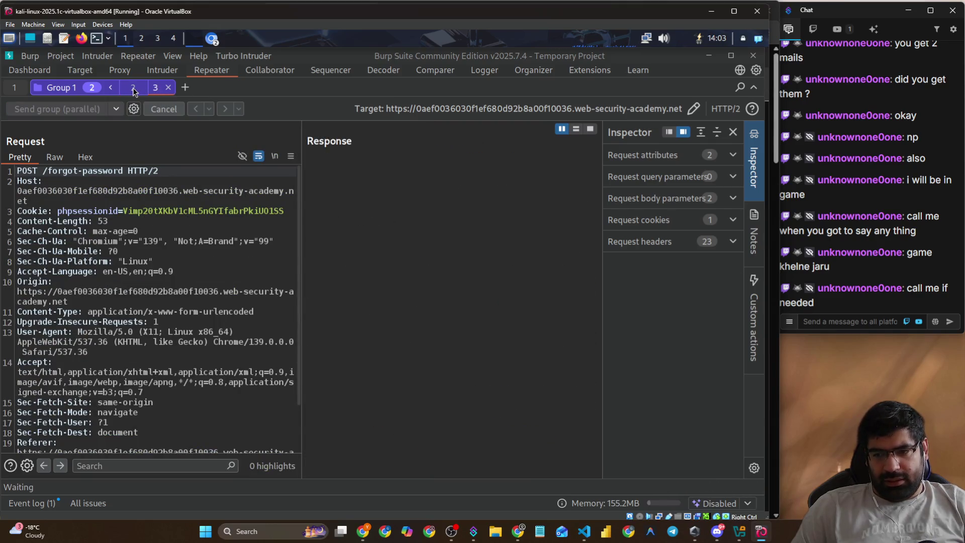
{"action": "left_click", "coordinate": [131, 91]}
{"action": "key", "text": "ctrl+space"}
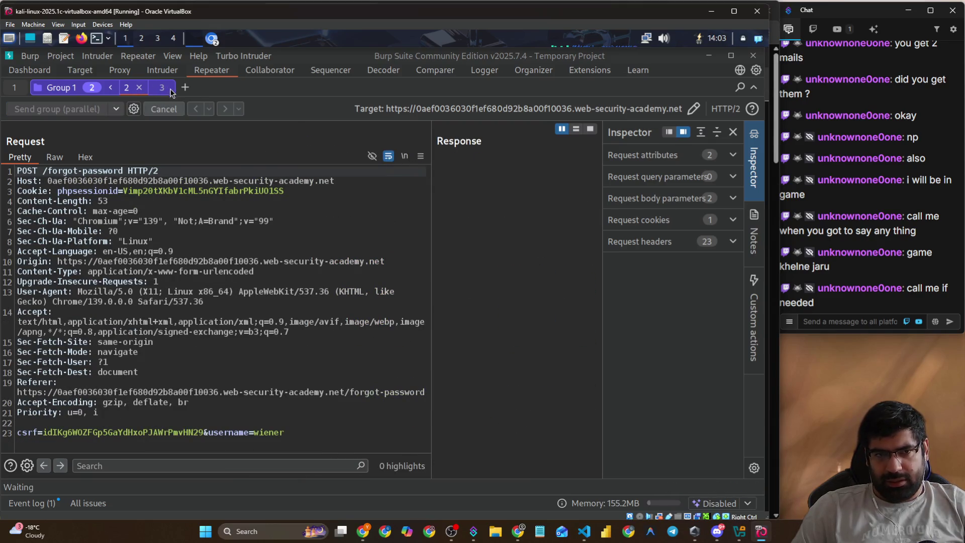
{"action": "left_click", "coordinate": [155, 87]}
{"action": "key", "text": "ctrl+space"}
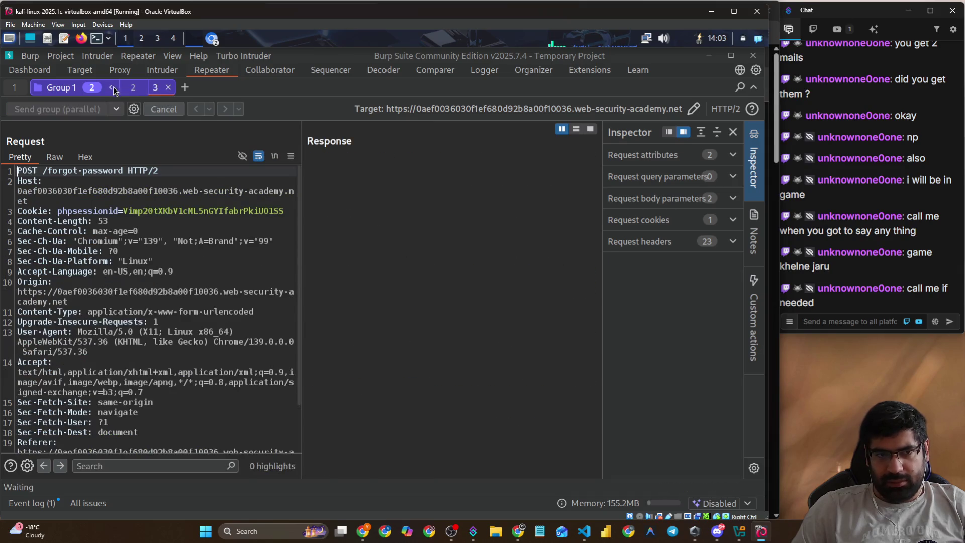
{"action": "left_click", "coordinate": [132, 91]}
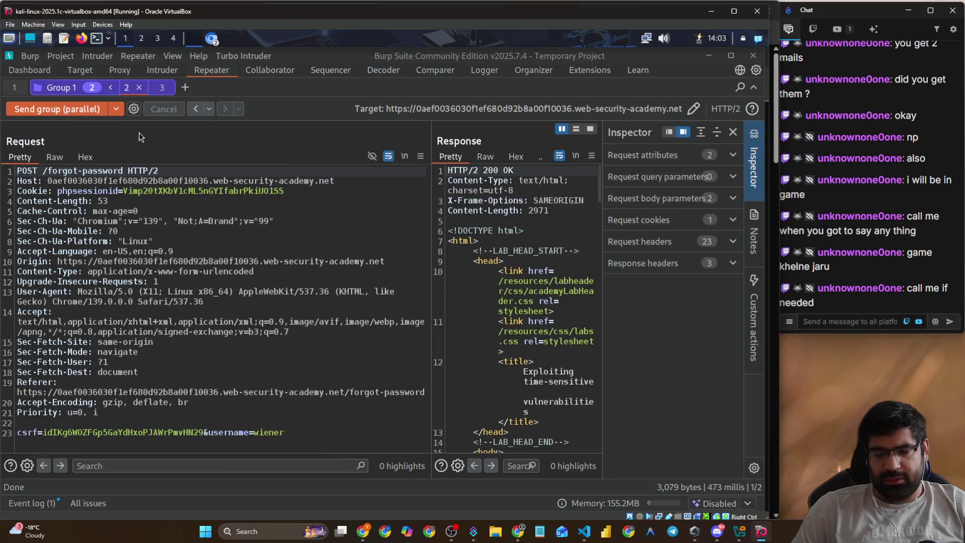
{"action": "key", "text": "alt+Tab"}
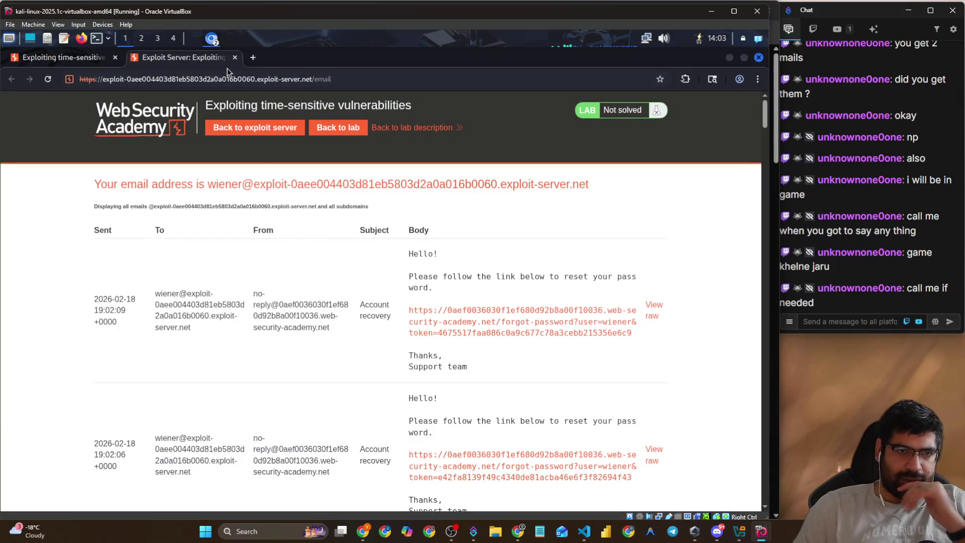
{"action": "key", "text": "alt+Tab"}
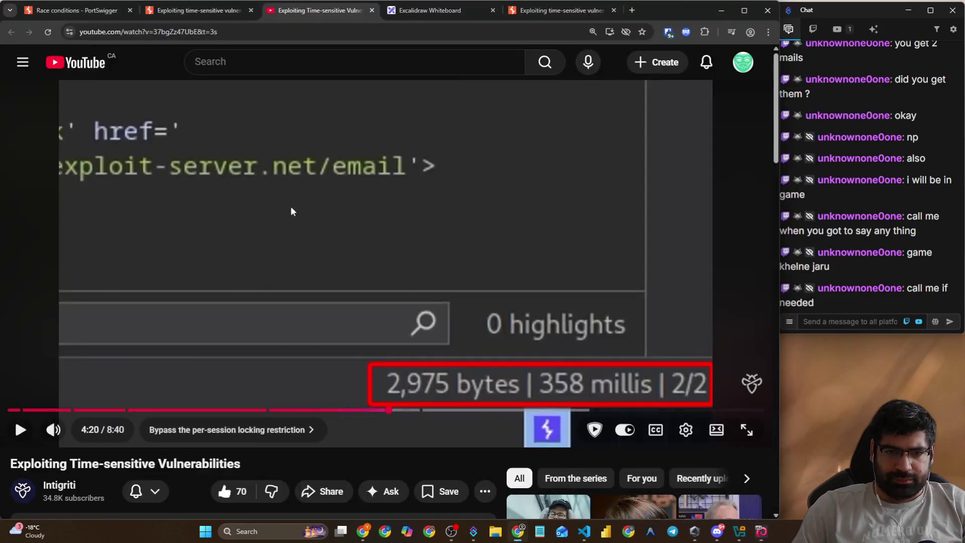
- Play the tutorial and rewind about ten seconds to replay its response-timing section
{"action": "left_click", "coordinate": [292, 210]}
{"action": "key", "text": "Left"}
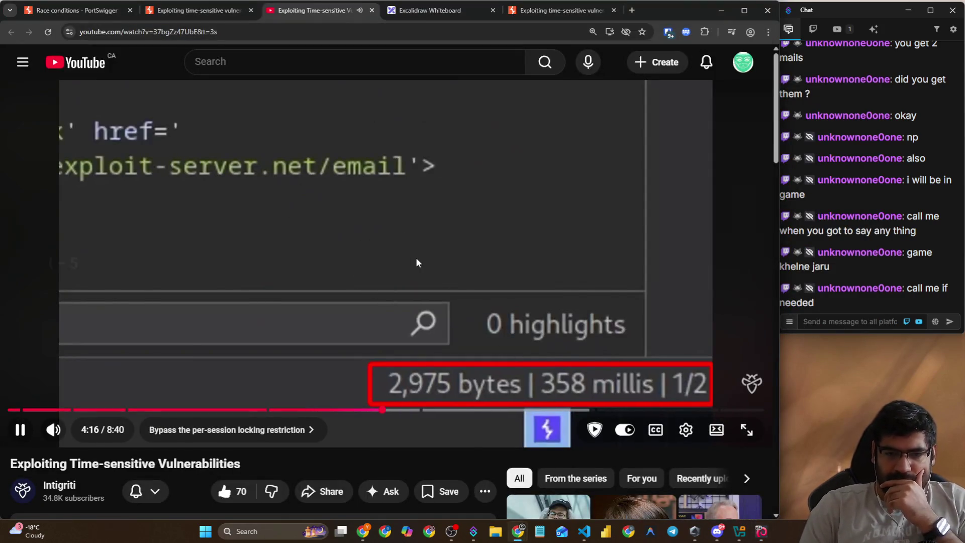
{"action": "key", "text": "Left"}
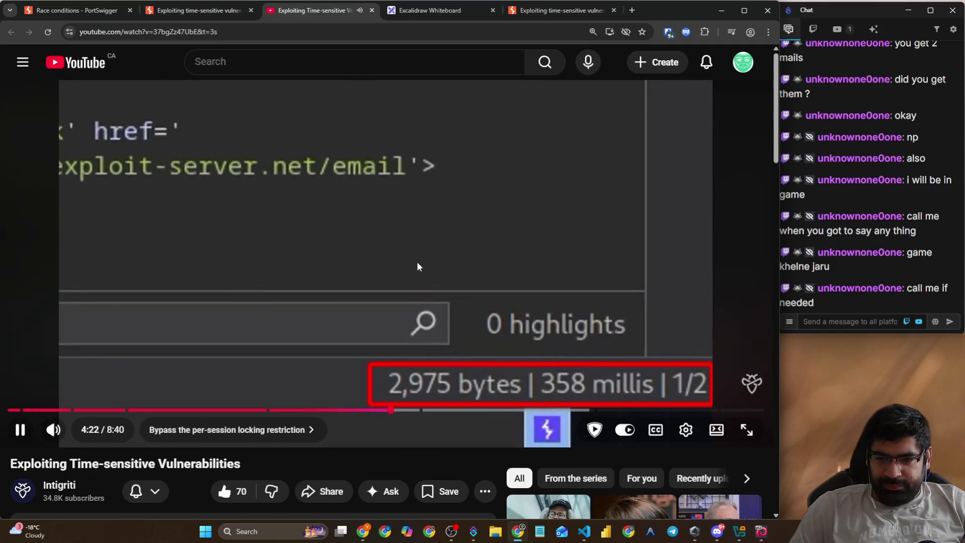
{"action": "key", "text": "alt+Tab"}
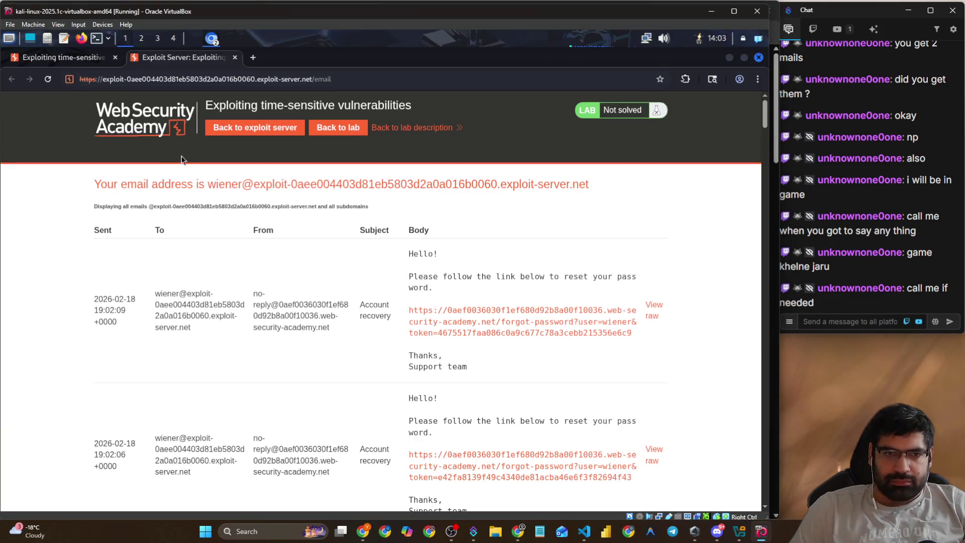
- Set the Repeater group's send mode to parallel and send both forgot-password requests
{"action": "key", "text": "alt+Tab"}
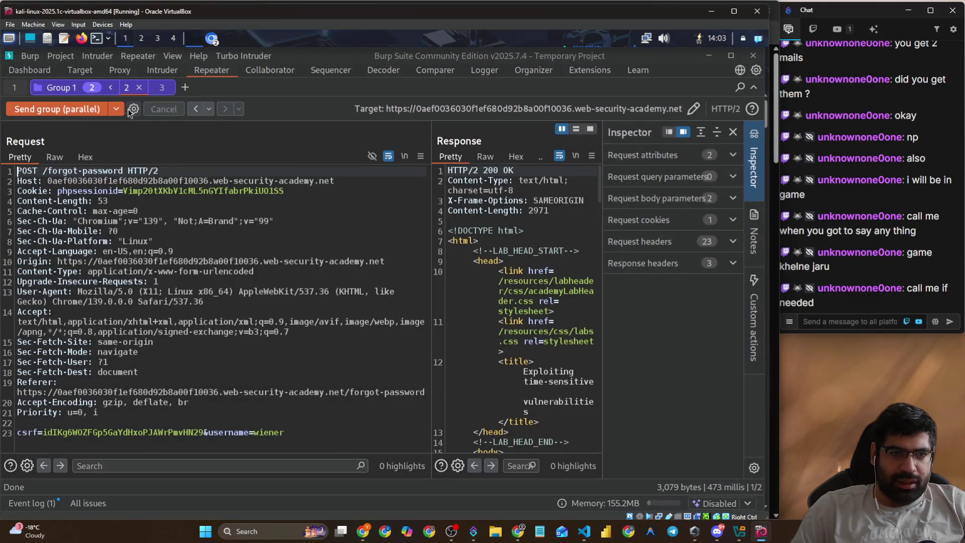
{"action": "left_click", "coordinate": [115, 110]}
{"action": "left_click", "coordinate": [75, 176]}
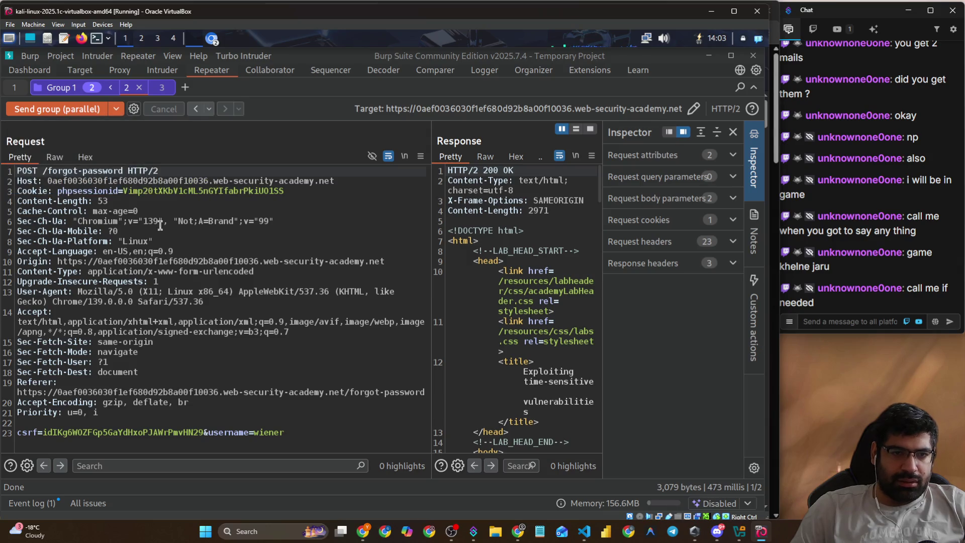
{"action": "left_click", "coordinate": [160, 242]}
{"action": "left_click", "coordinate": [66, 111]}
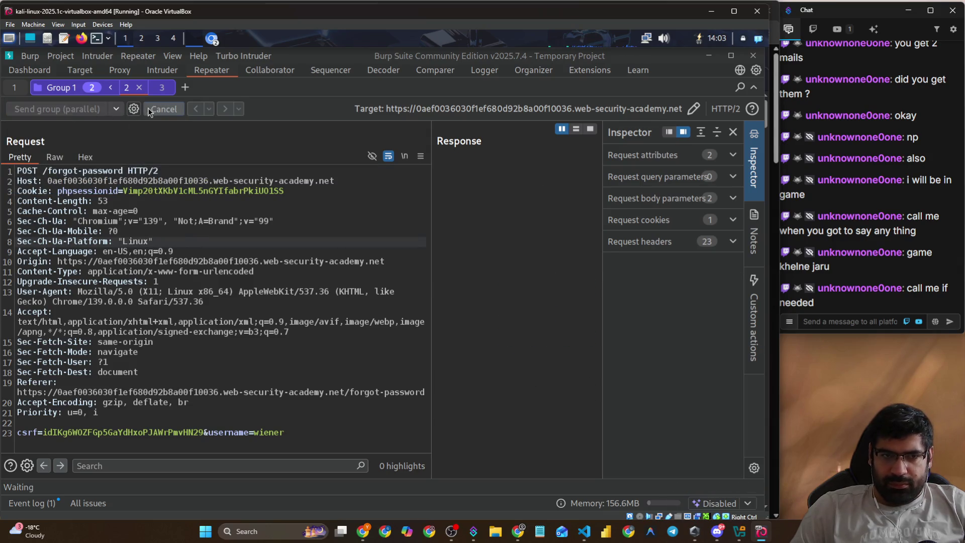
- Resend the group twice more, comparing tabs 2 and 3 and their request bodies
{"action": "left_click", "coordinate": [162, 92]}
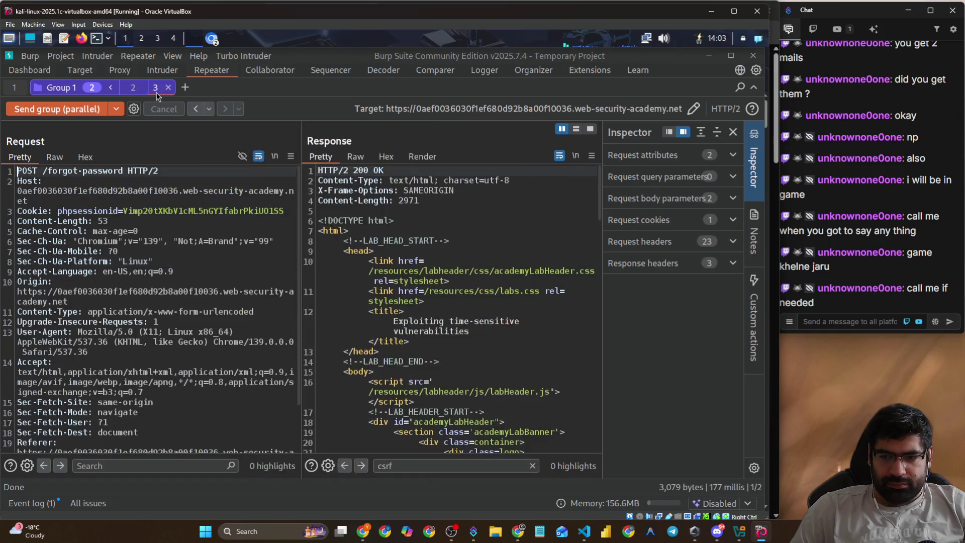
{"action": "left_click", "coordinate": [126, 92]}
{"action": "left_click", "coordinate": [62, 108]}
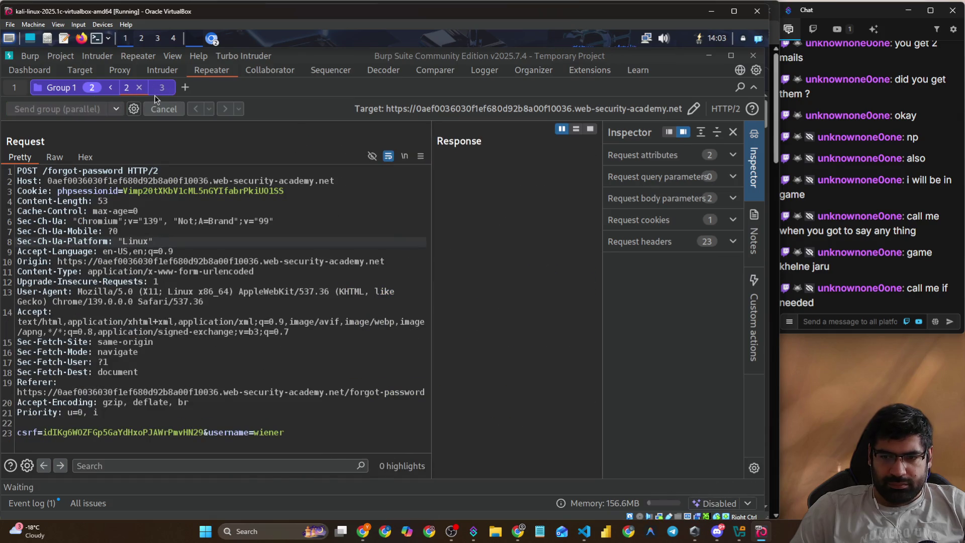
{"action": "left_click", "coordinate": [162, 95]}
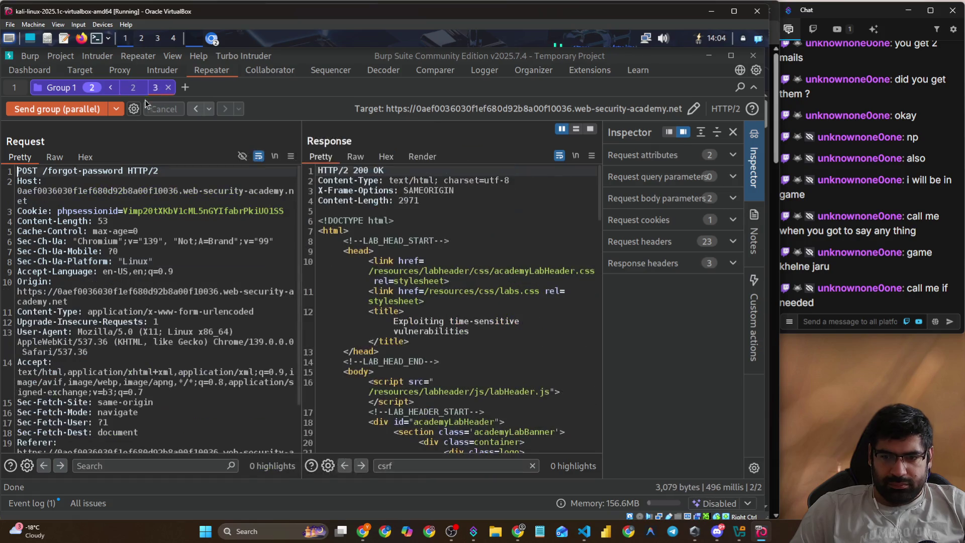
{"action": "left_click", "coordinate": [52, 114]}
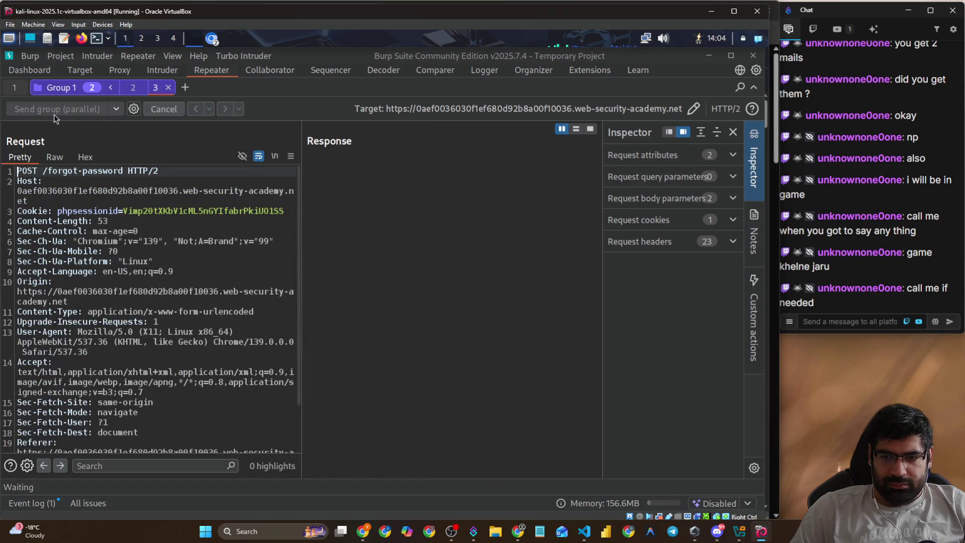
{"action": "left_click", "coordinate": [142, 90]}
{"action": "left_click", "coordinate": [353, 439]}
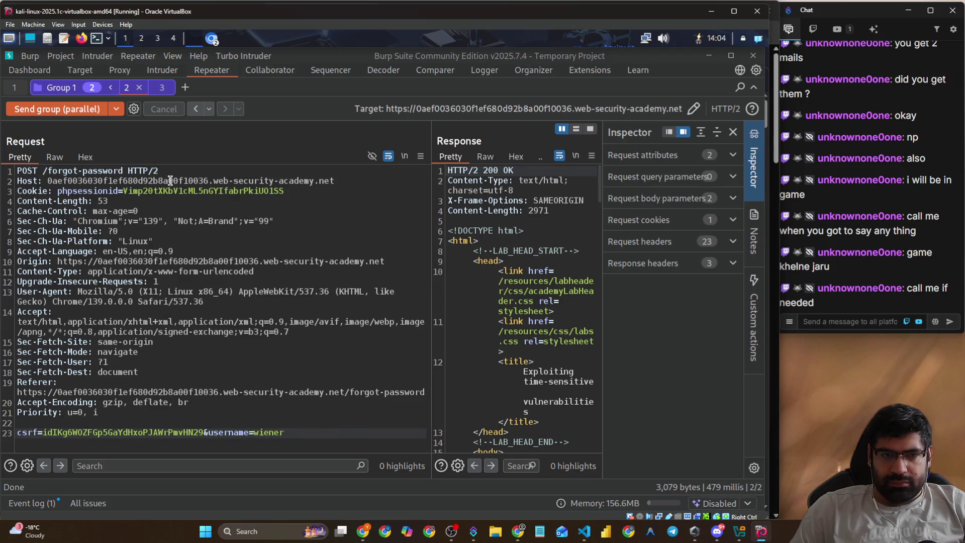
- Edit the third request's body parameters, then send both reset requests in parallel
{"action": "left_click", "coordinate": [158, 92]}
{"action": "scroll", "coordinate": [241, 410], "scroll_direction": "down", "scroll_amount": 1}
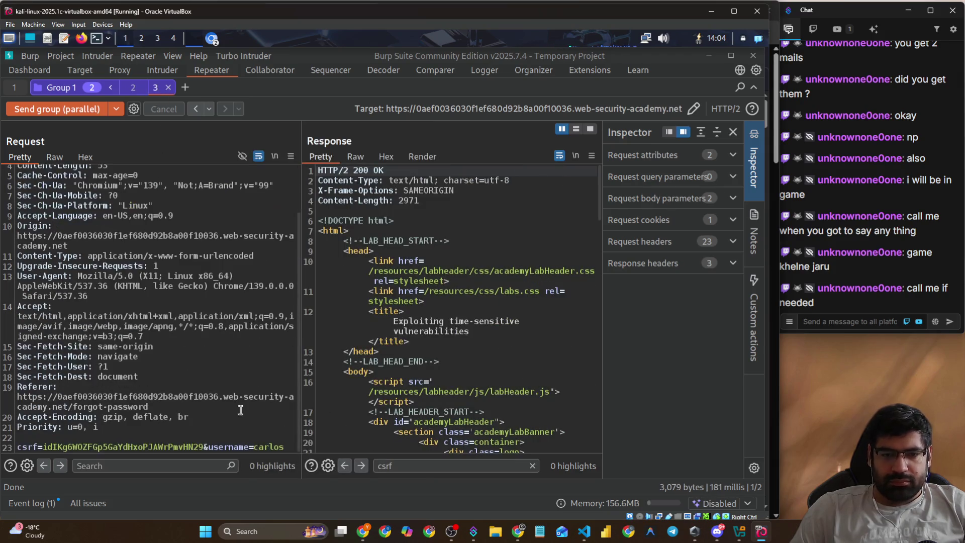
{"action": "left_click", "coordinate": [293, 443]}
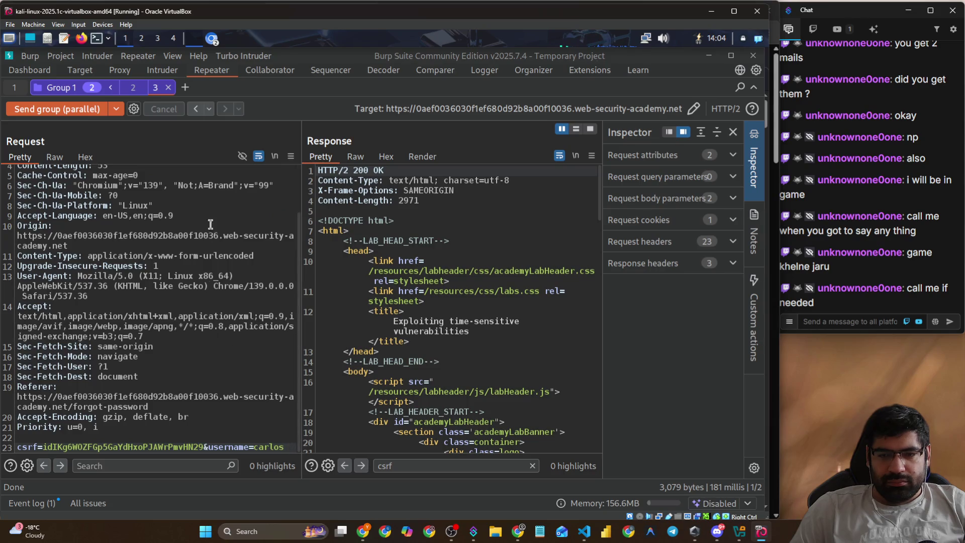
{"action": "left_click", "coordinate": [66, 111]}
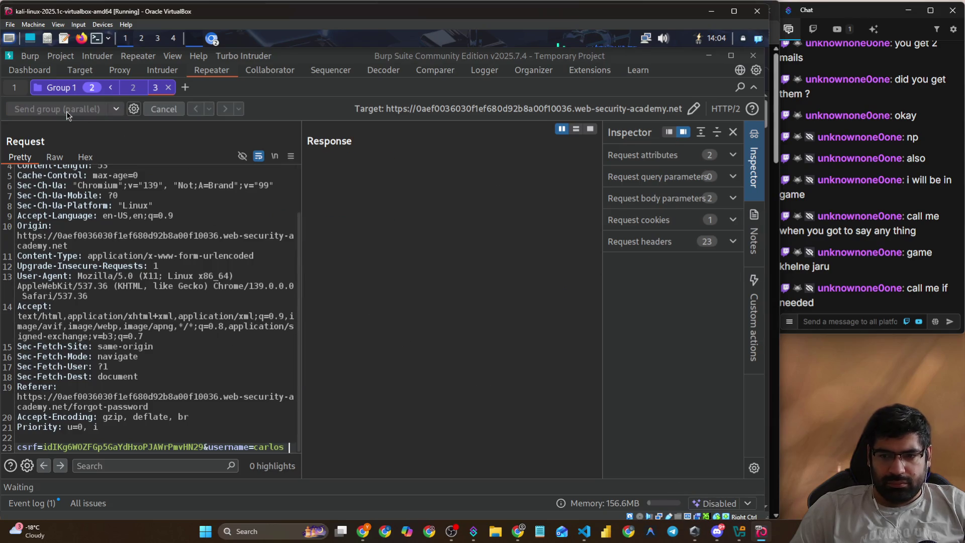
{"action": "left_click", "coordinate": [134, 94]}
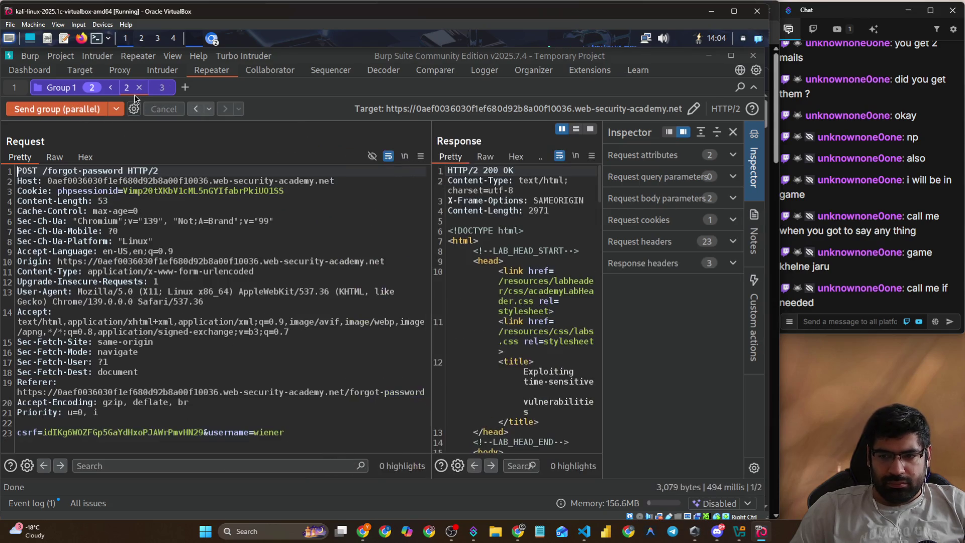
- Resend the group in parallel three more times comparing tabs 2 and 3, then switch to the inbox
{"action": "left_click", "coordinate": [77, 114]}
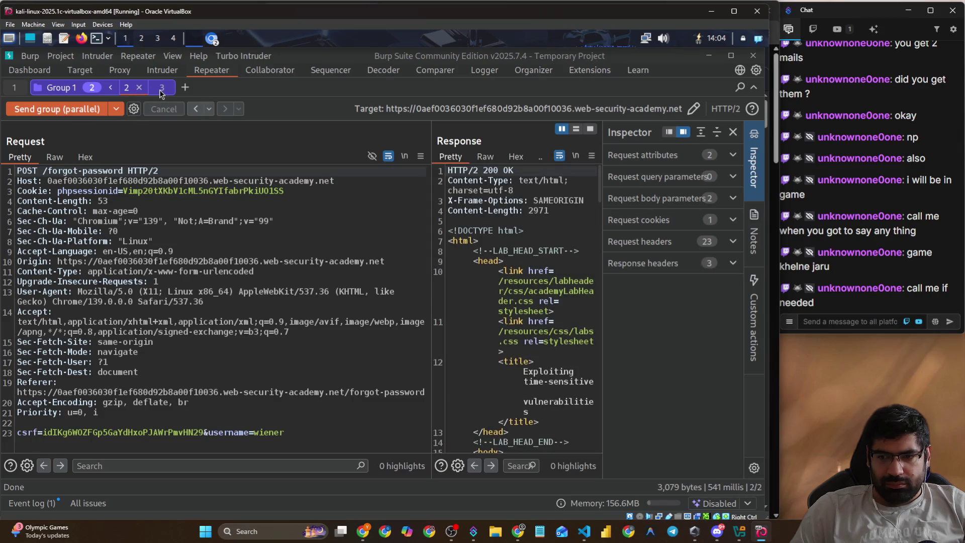
{"action": "left_click", "coordinate": [162, 94]}
{"action": "left_click", "coordinate": [59, 105]}
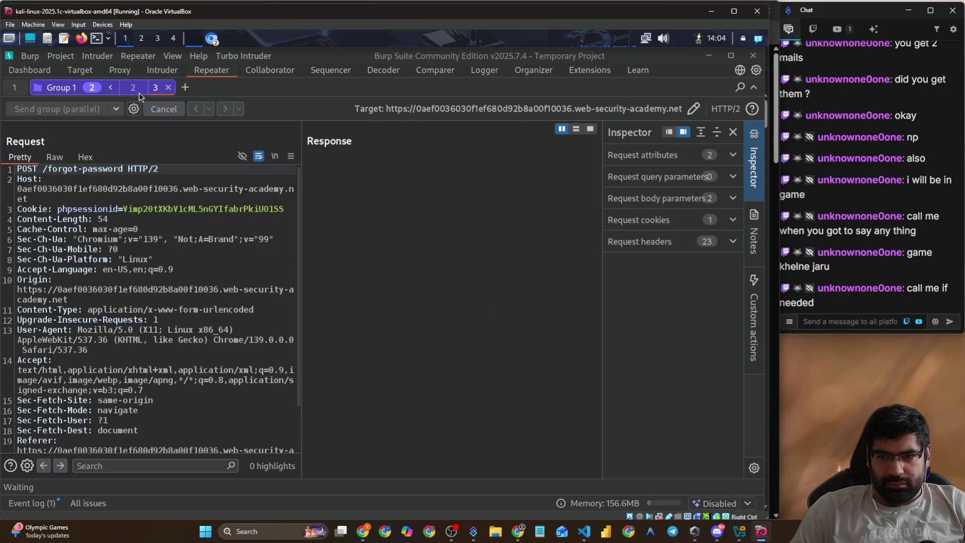
{"action": "left_click", "coordinate": [138, 92]}
{"action": "left_click", "coordinate": [83, 110]}
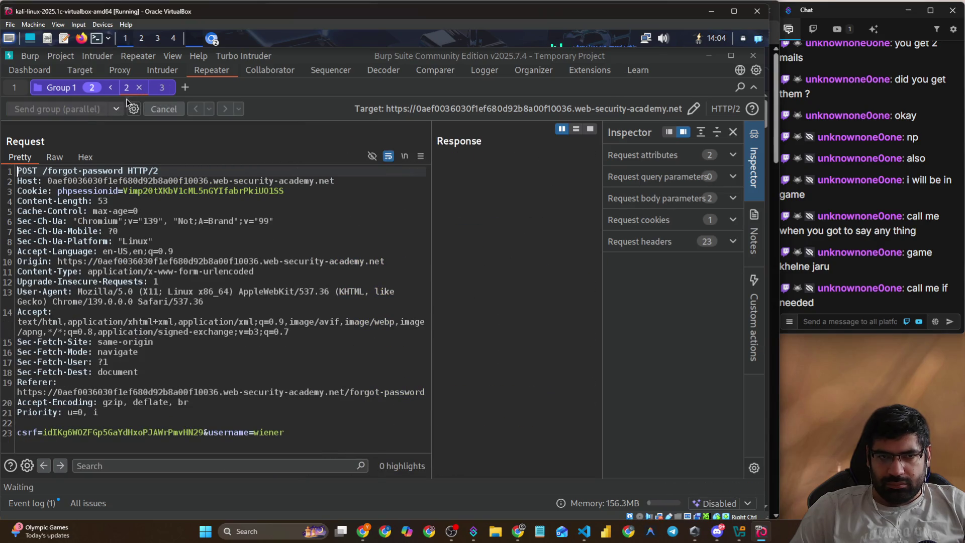
{"action": "left_click", "coordinate": [155, 88]}
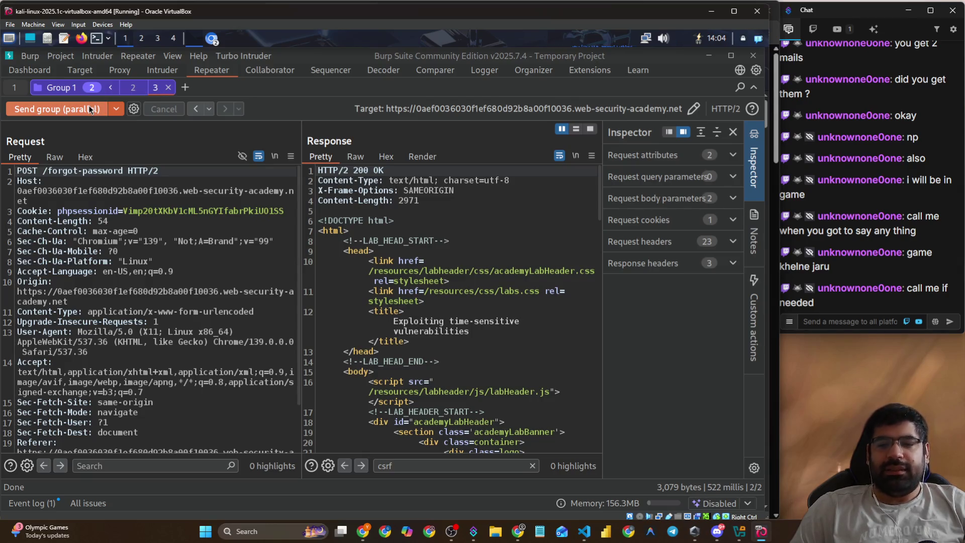
{"action": "key", "text": "alt+Tab"}
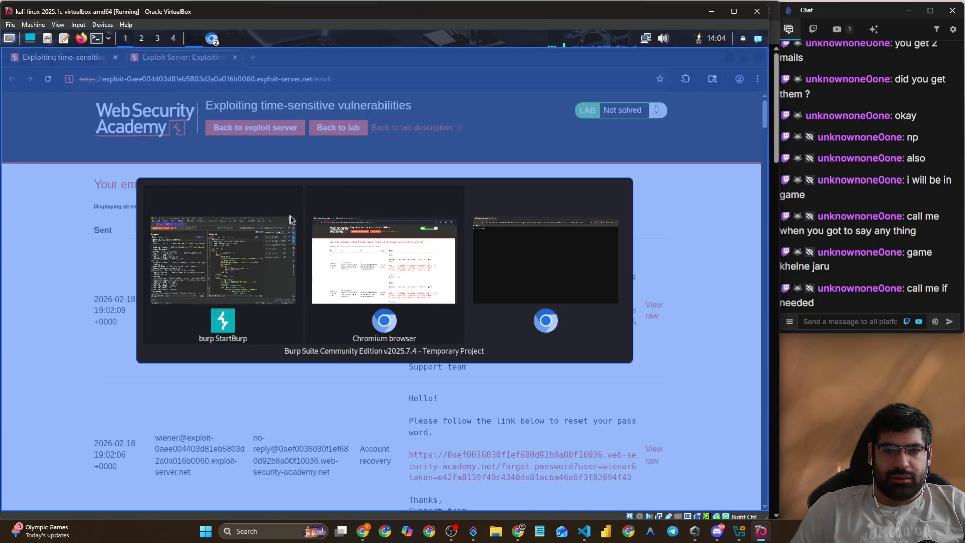
- Reload the inbox and copy the newest 19:04 password-reset link
{"action": "left_click", "coordinate": [48, 80]}
{"action": "right_click", "coordinate": [433, 327]}
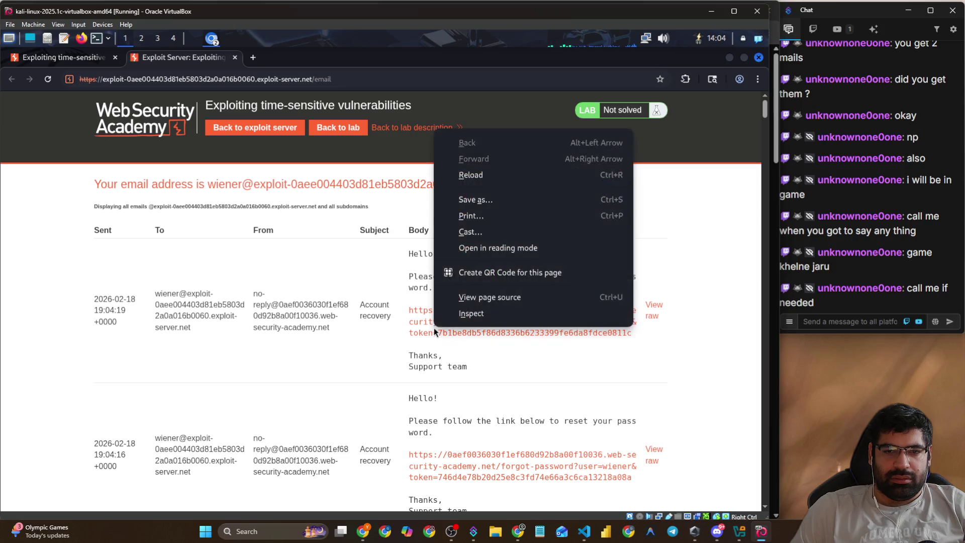
{"action": "key", "text": "Escape"}
{"action": "right_click", "coordinate": [442, 335]}
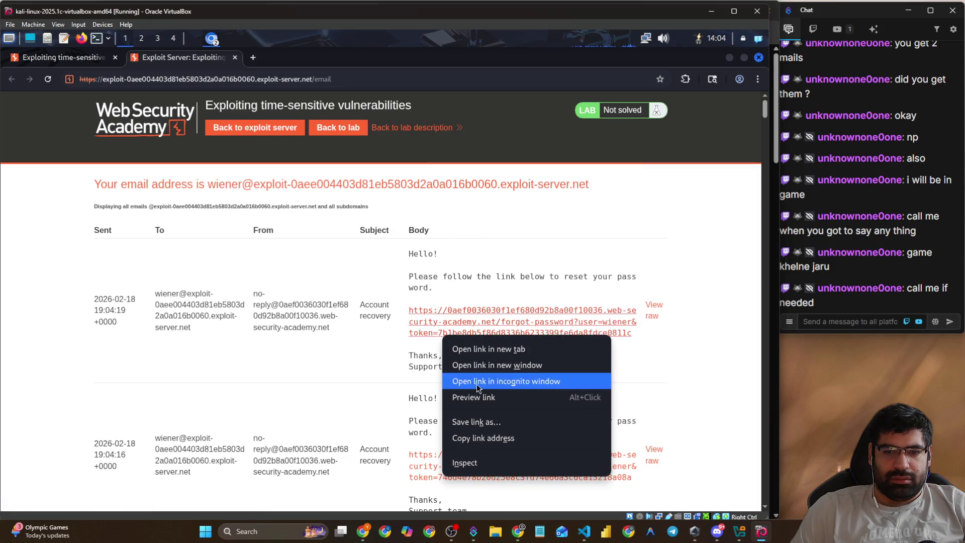
{"action": "left_click", "coordinate": [467, 442]}
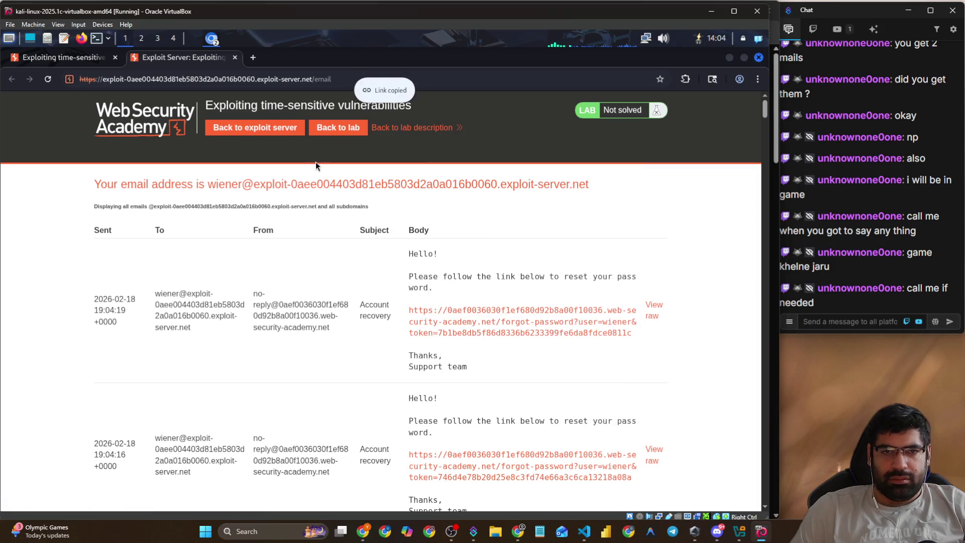
- Load that reset link in the incognito window with user=carlos, then return to Burp Repeater
{"action": "key", "text": "alt+Tab"}
{"action": "double_click", "coordinate": [264, 79]}
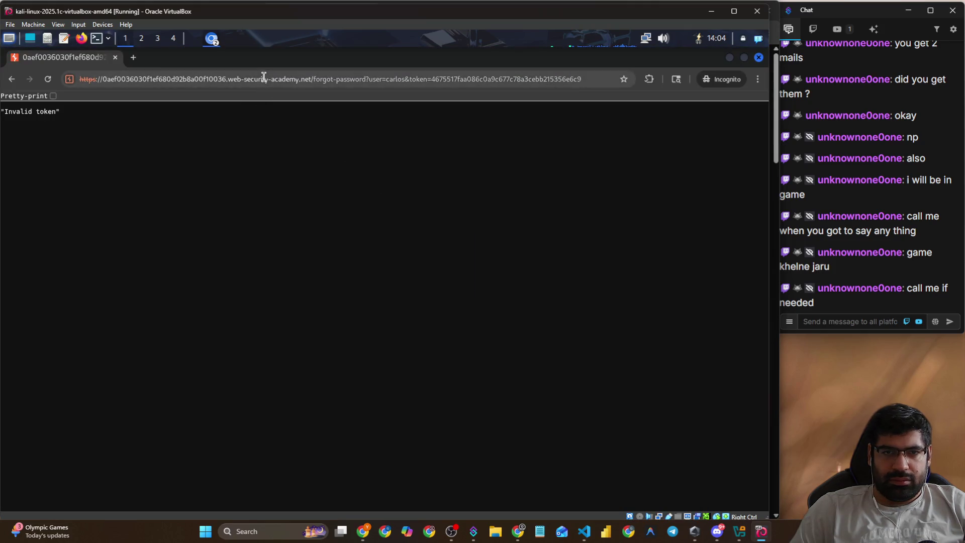
{"action": "key", "text": "ctrl+a"}
{"action": "key", "text": "ctrl+v"}
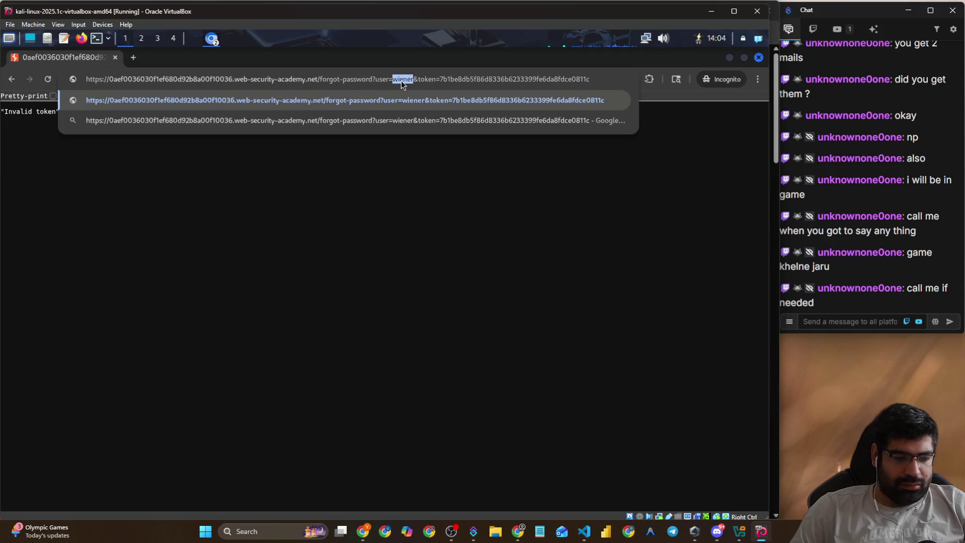
{"action": "type", "text": "carlos"}
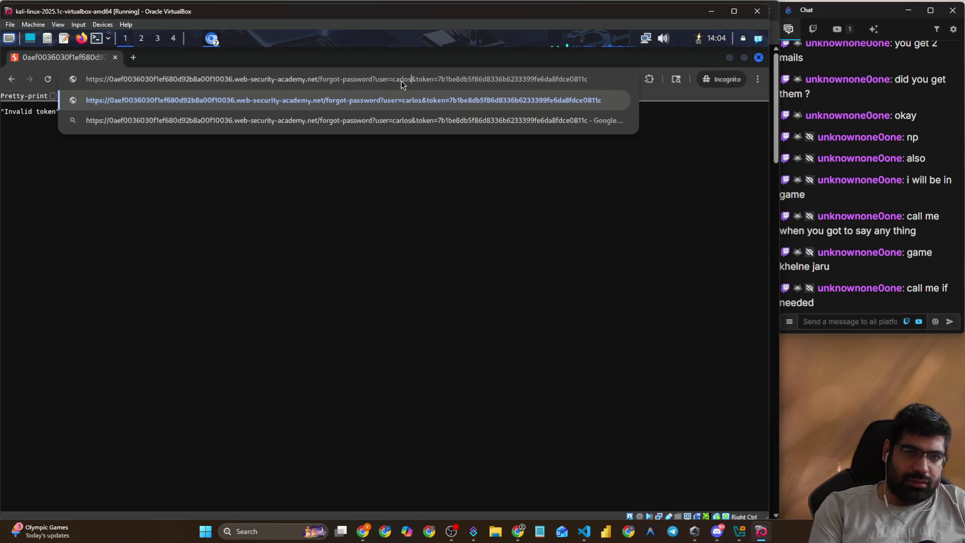
{"action": "key", "text": "Return"}
{"action": "key", "text": "alt+Tab"}
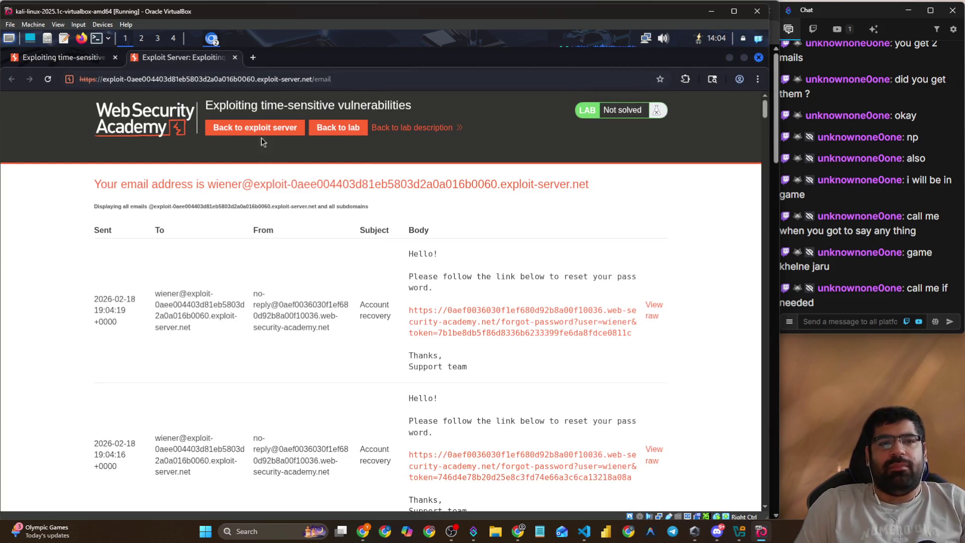
{"action": "key", "text": "alt+Tab"}
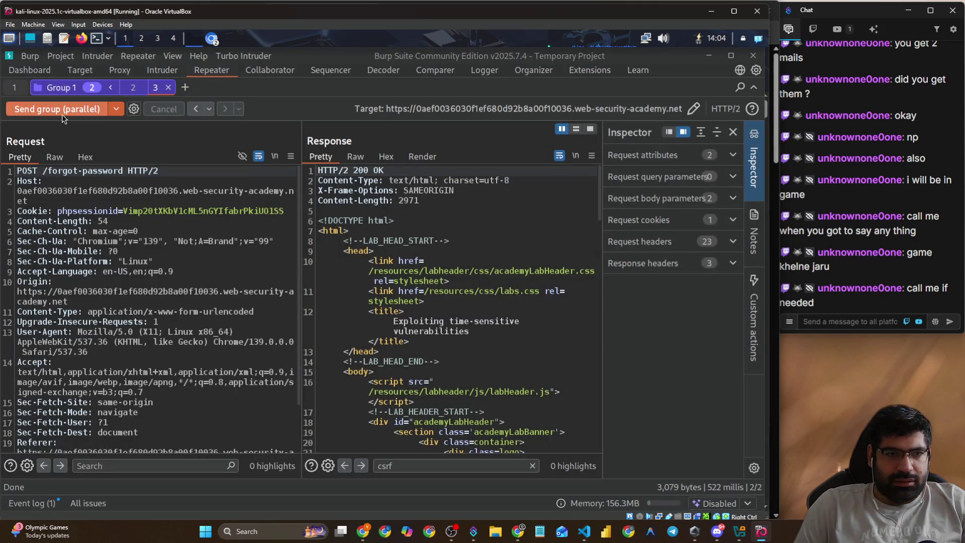
- Send the group in parallel while collapsing and re-expanding Group 1, checking tabs 2 and 3
{"action": "left_click", "coordinate": [65, 113]}
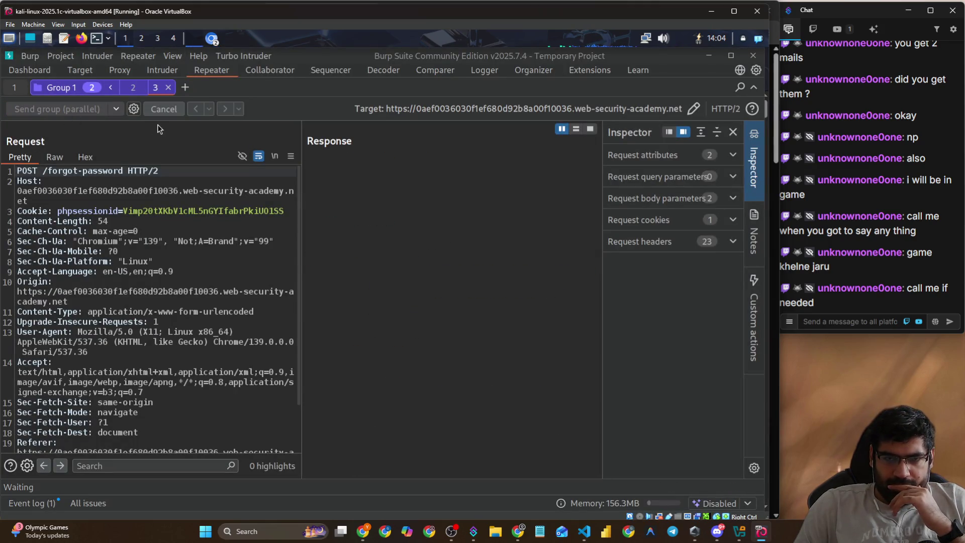
{"action": "left_click", "coordinate": [132, 95]}
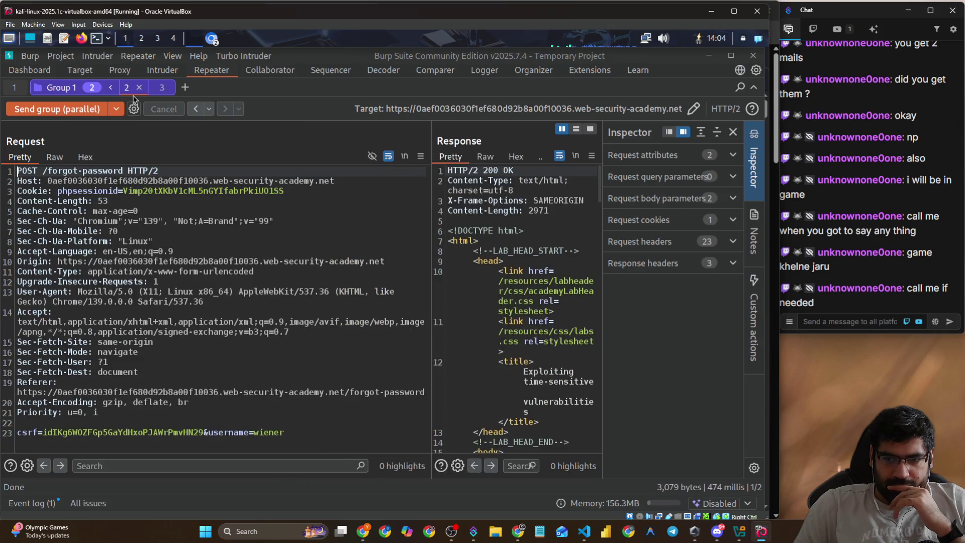
{"action": "left_click", "coordinate": [62, 94]}
{"action": "left_click", "coordinate": [64, 111]}
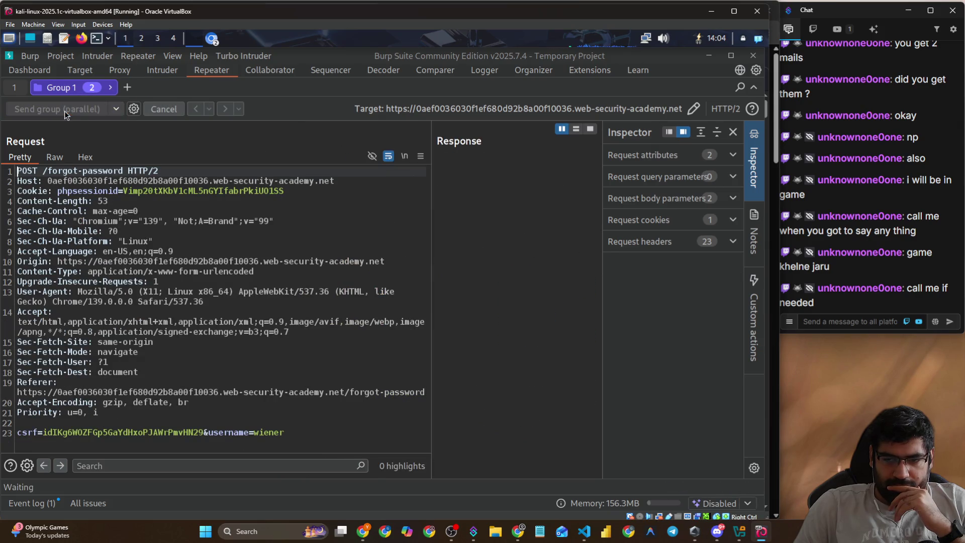
{"action": "left_click", "coordinate": [111, 90]}
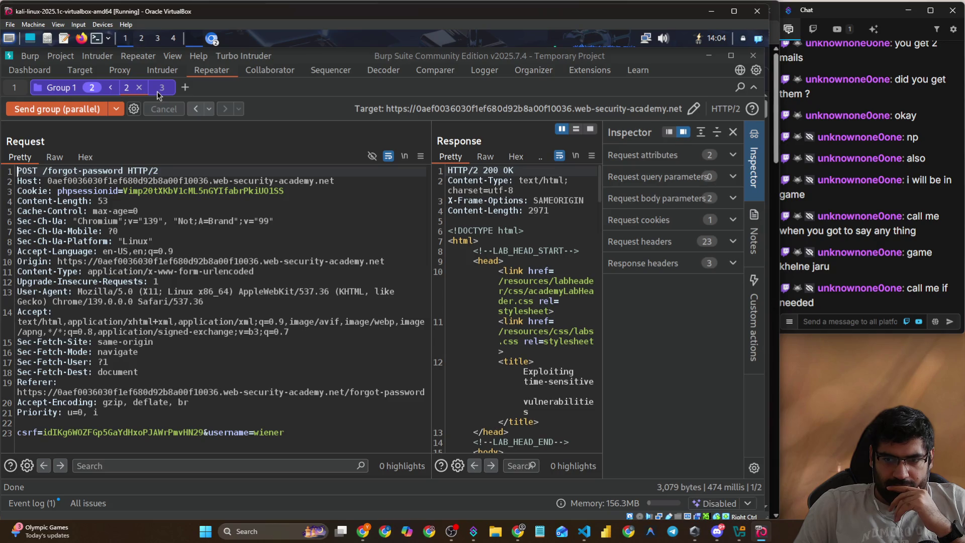
{"action": "left_click", "coordinate": [157, 91]}
{"action": "left_click", "coordinate": [101, 107]}
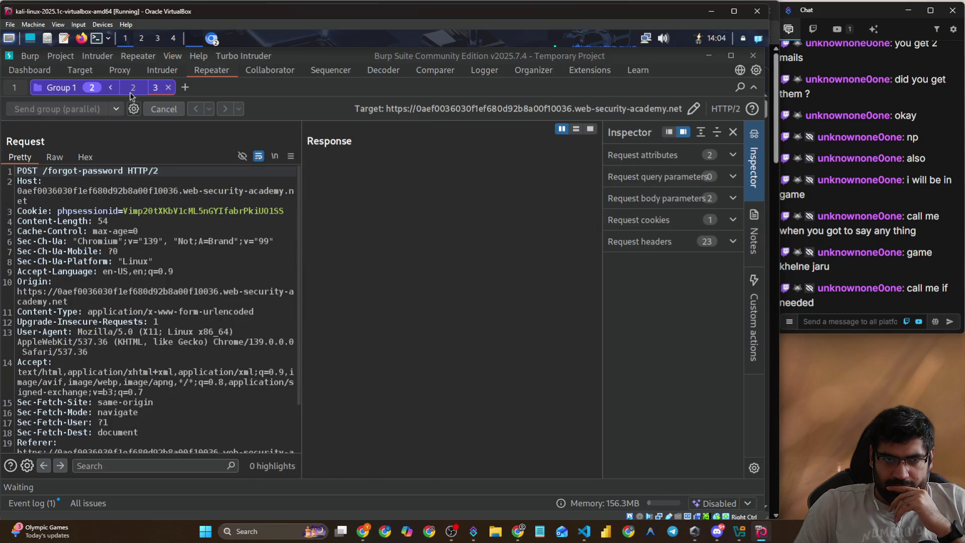
- Fire both forgot-password requests simultaneously three more times comparing responses, then switch to the YouTube tutorial
{"action": "left_click", "coordinate": [127, 91]}
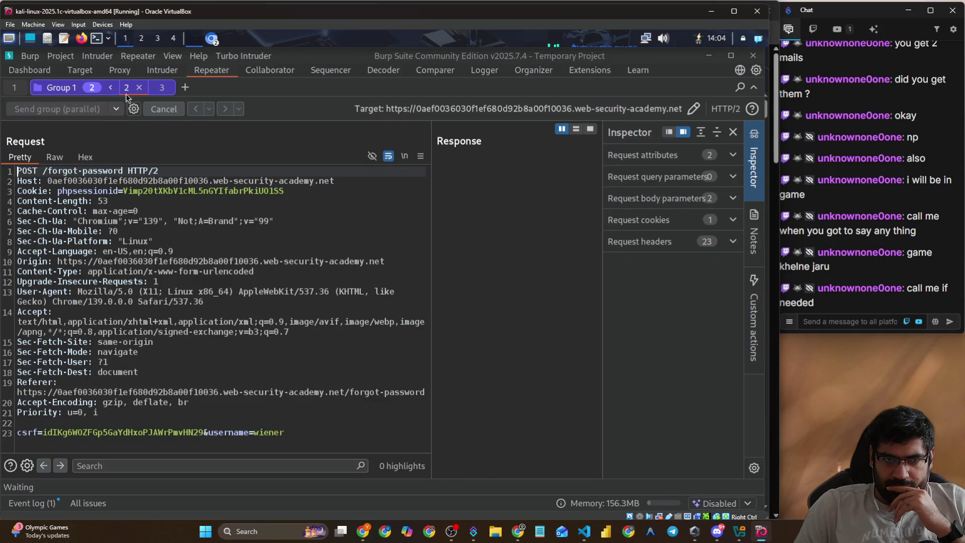
{"action": "left_click", "coordinate": [161, 92]}
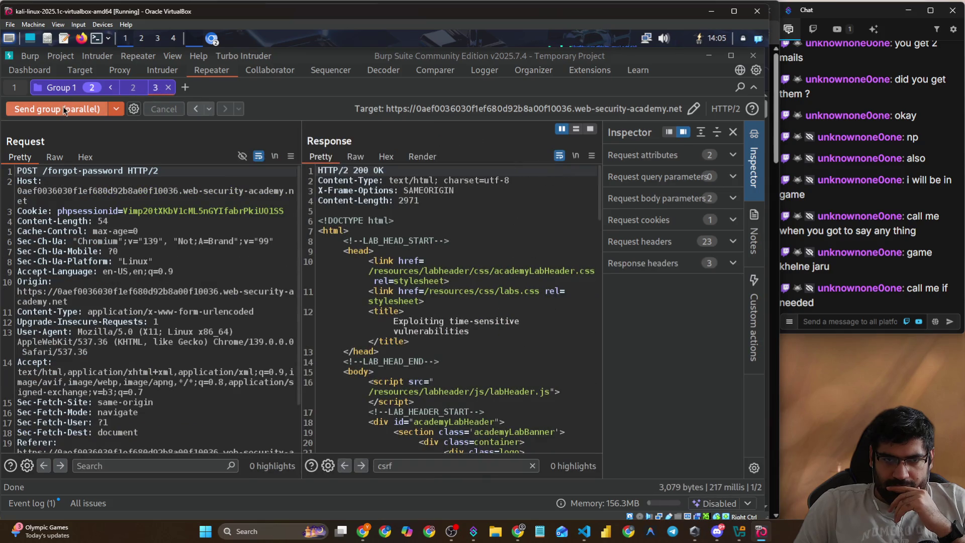
{"action": "left_click", "coordinate": [62, 106]}
{"action": "left_click", "coordinate": [137, 92]}
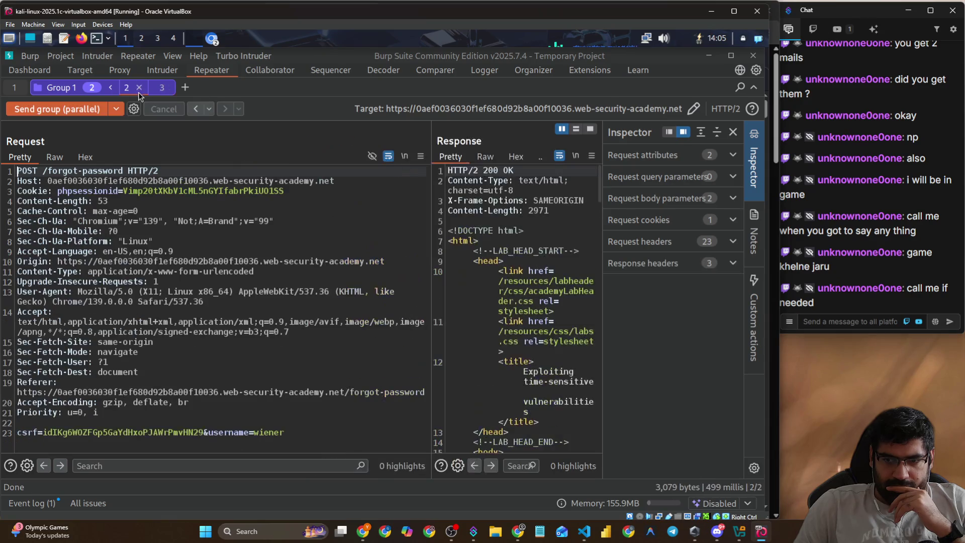
{"action": "left_click", "coordinate": [79, 109]}
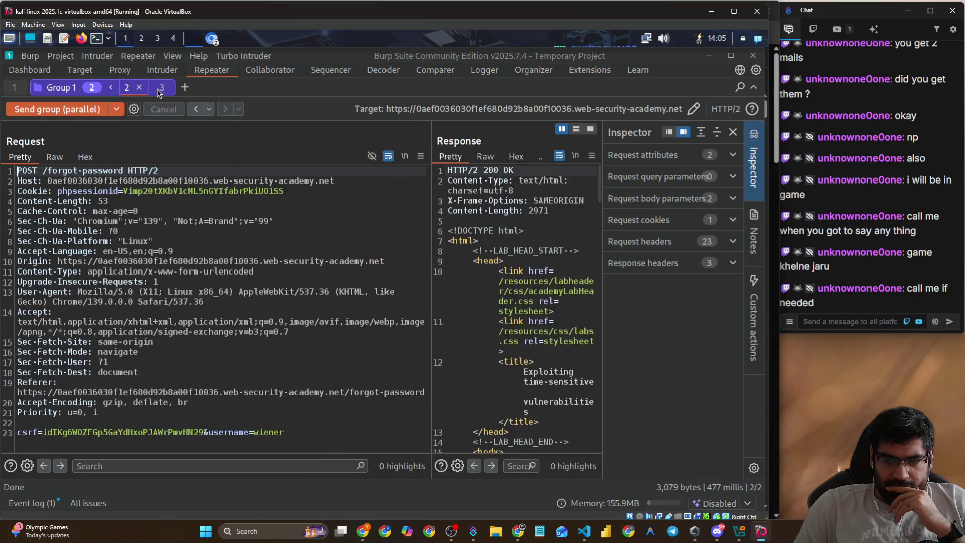
{"action": "left_click", "coordinate": [158, 92]}
{"action": "left_click", "coordinate": [71, 109]}
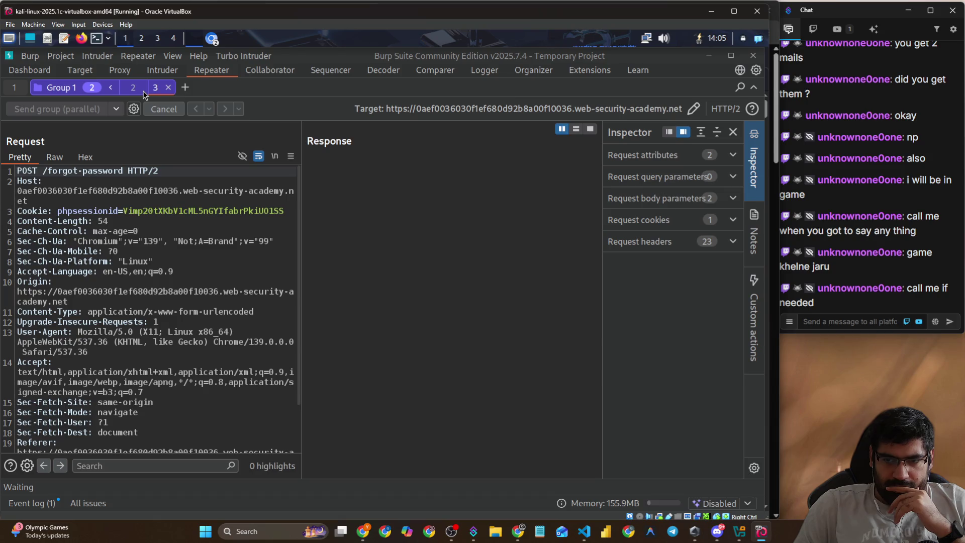
{"action": "left_click", "coordinate": [143, 93]}
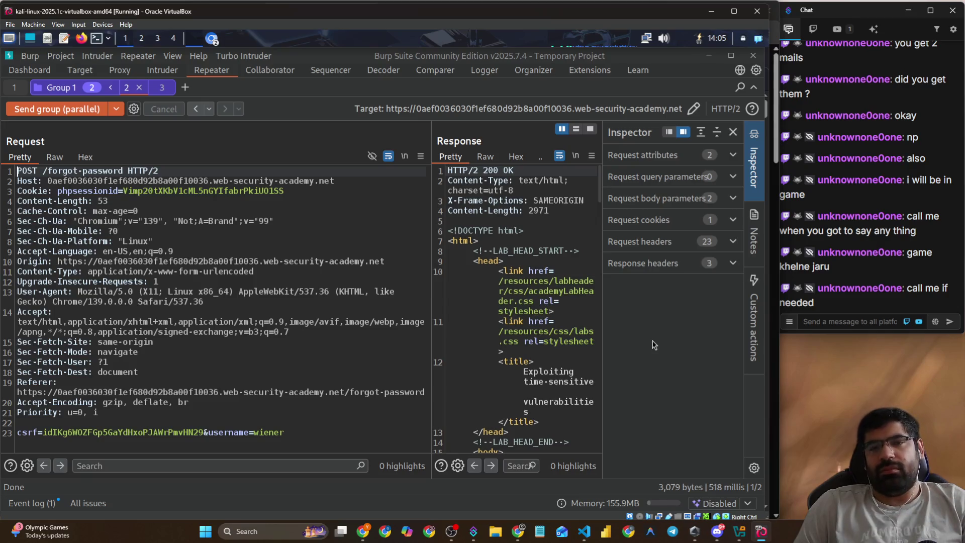
{"action": "key", "text": "alt+Tab"}
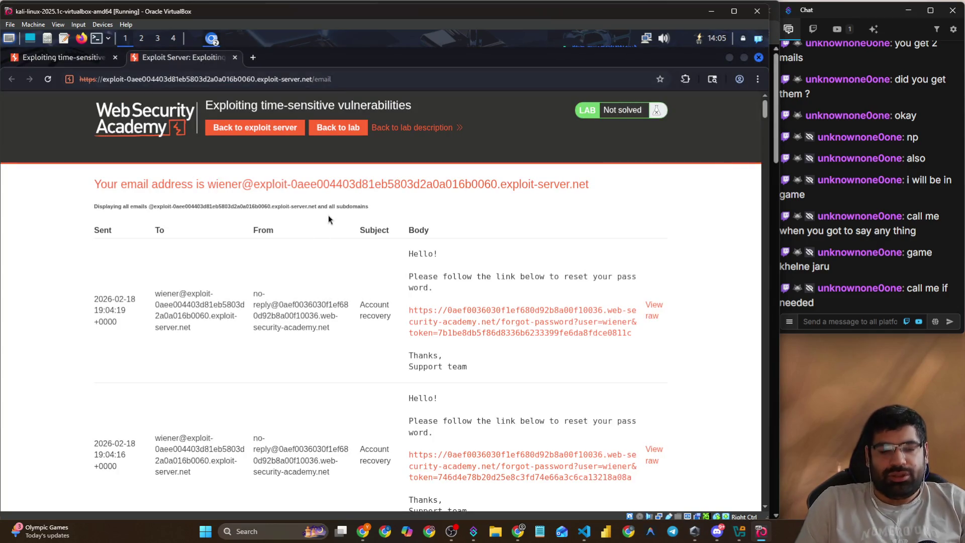
{"action": "key", "text": "alt+Tab"}
{"action": "left_click", "coordinate": [409, 234]}
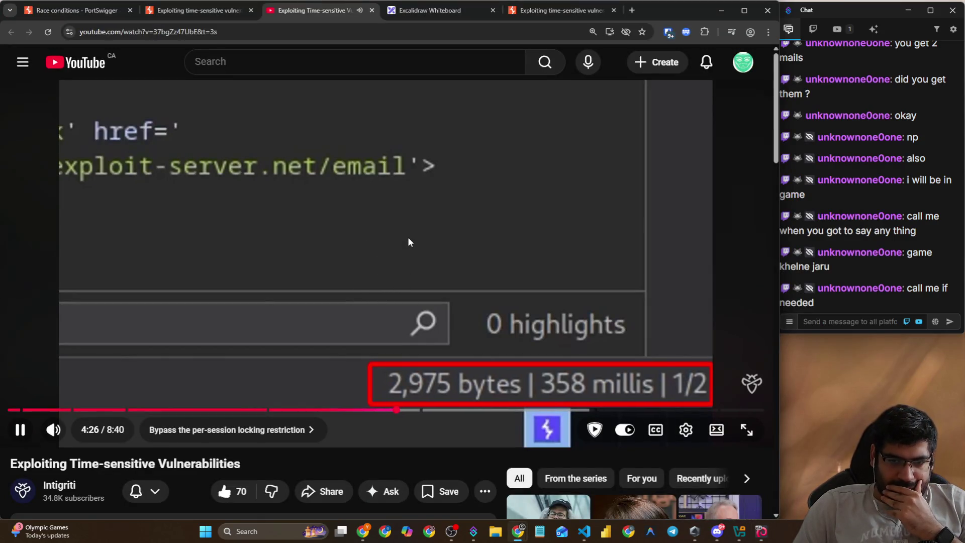
{"action": "scroll", "coordinate": [216, 319], "scroll_direction": "down", "scroll_amount": 12}
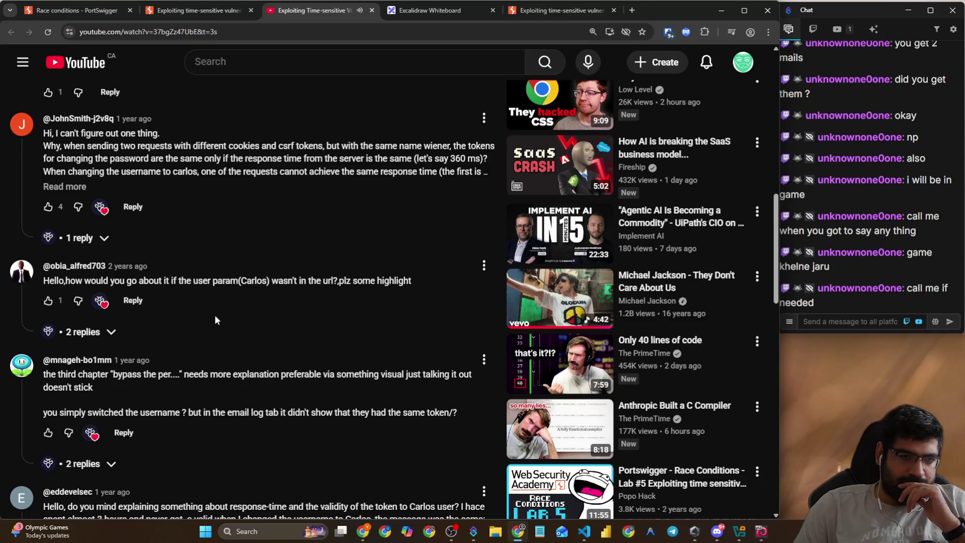
{"action": "scroll", "coordinate": [216, 315], "scroll_direction": "up", "scroll_amount": 10}
{"action": "scroll", "coordinate": [214, 313], "scroll_direction": "up", "scroll_amount": 2}
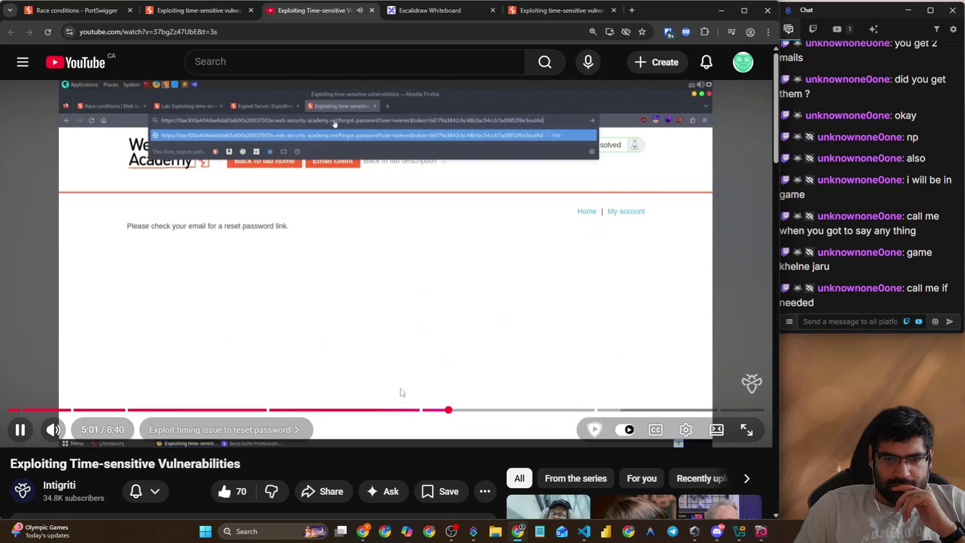
- Seek the tutorial back from about 4:24 to 3:50 and resume playback at the request setup
{"action": "left_click", "coordinate": [395, 410]}
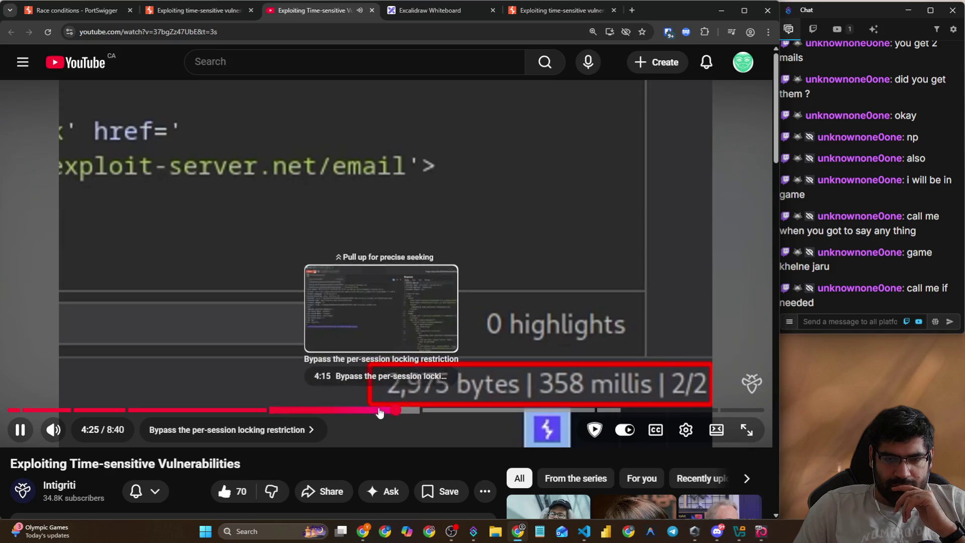
{"action": "left_click", "coordinate": [375, 410]}
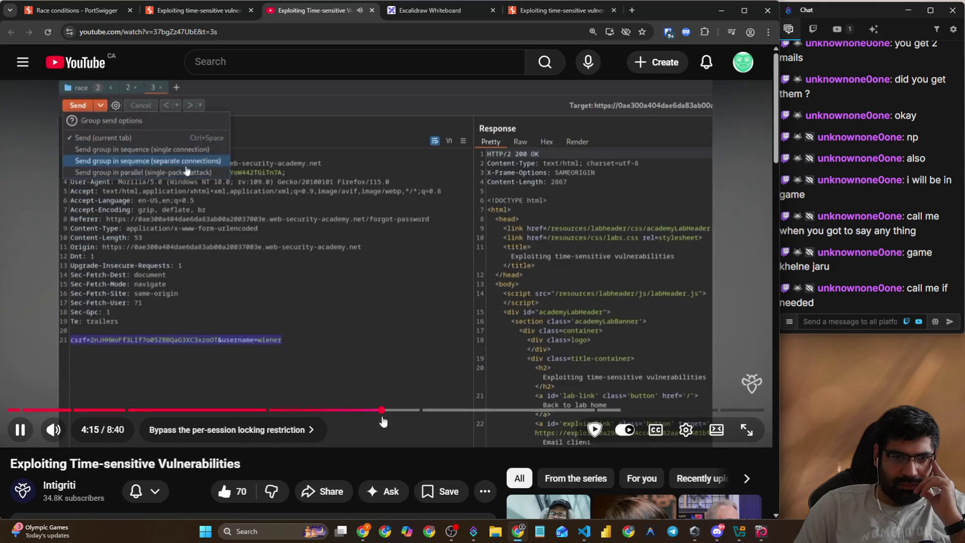
{"action": "left_click", "coordinate": [365, 410]}
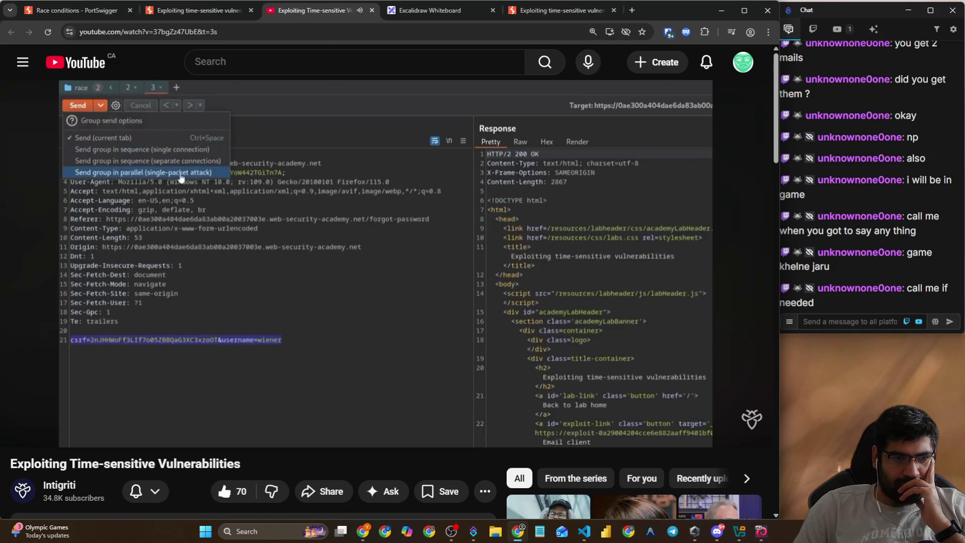
{"action": "left_click", "coordinate": [448, 353]}
{"action": "left_click", "coordinate": [345, 409]}
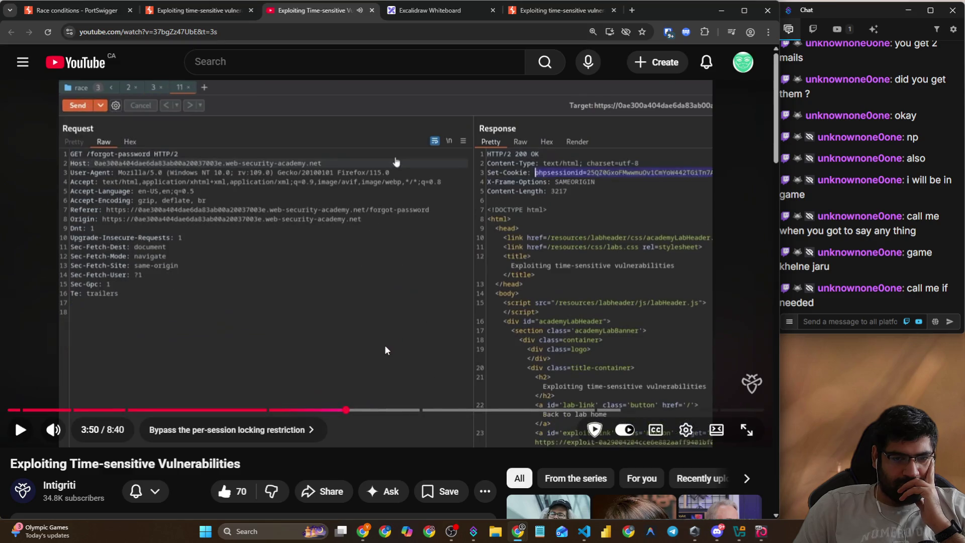
{"action": "left_click", "coordinate": [386, 351]}
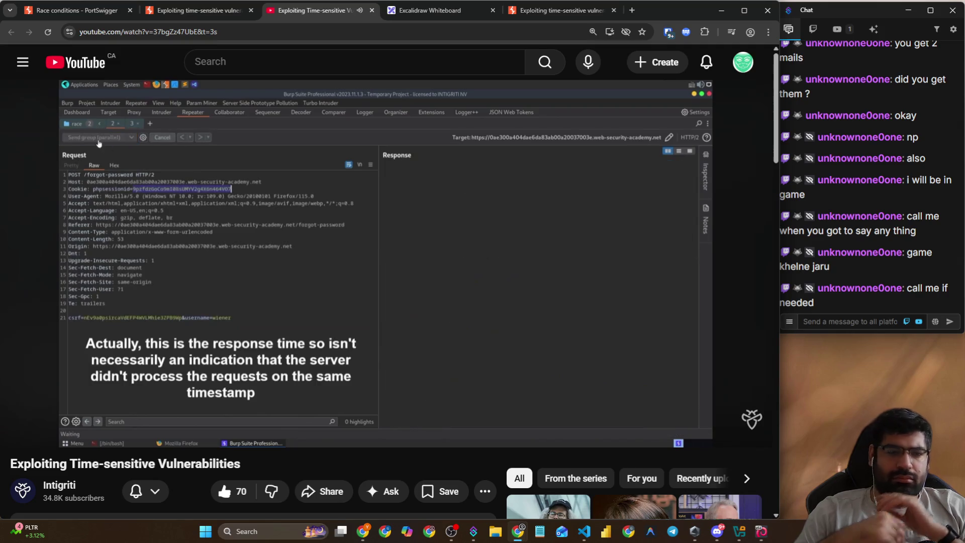
- Step through the tutorial's reset-link steps to carlos's account page at 6:39, then return to Kali
{"action": "left_click", "coordinate": [350, 326]}
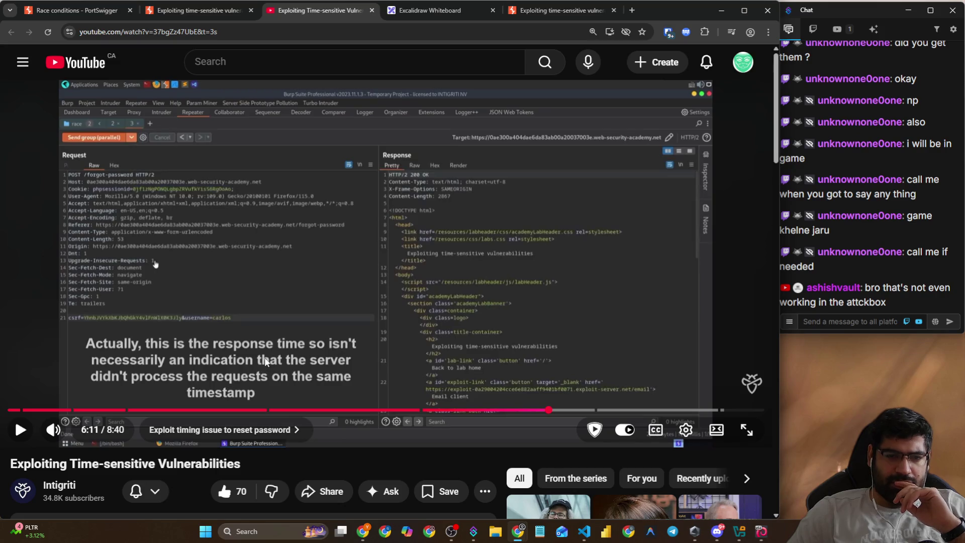
{"action": "left_click", "coordinate": [473, 321]}
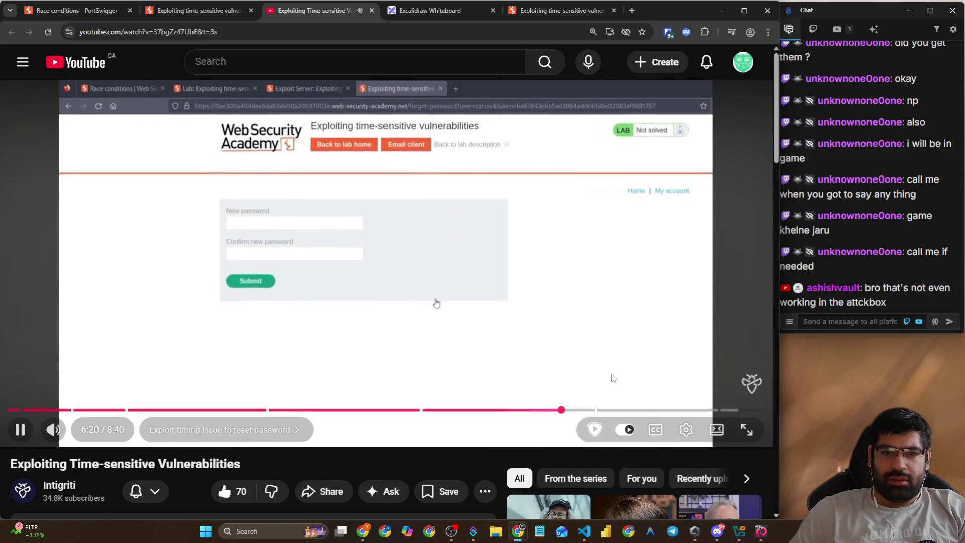
{"action": "left_click", "coordinate": [610, 365]}
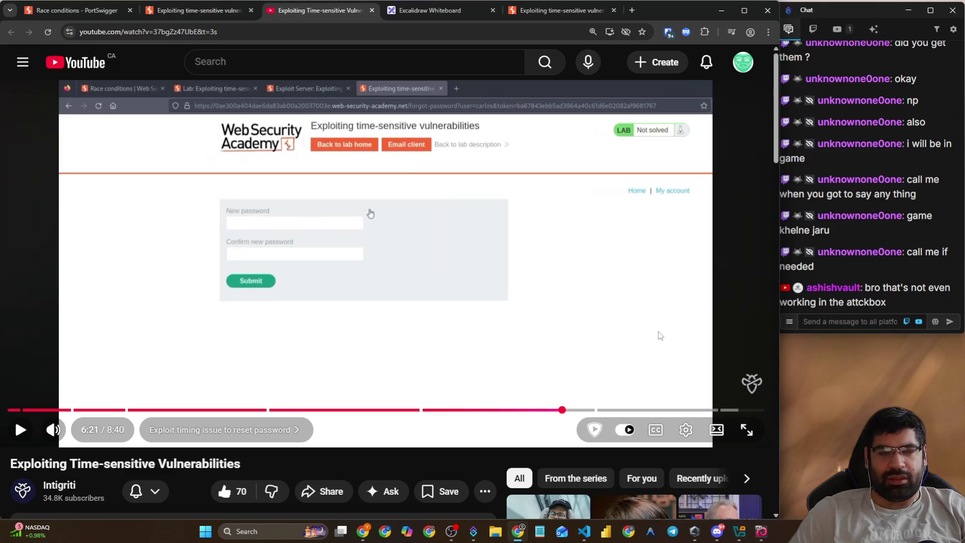
{"action": "left_click", "coordinate": [627, 323]}
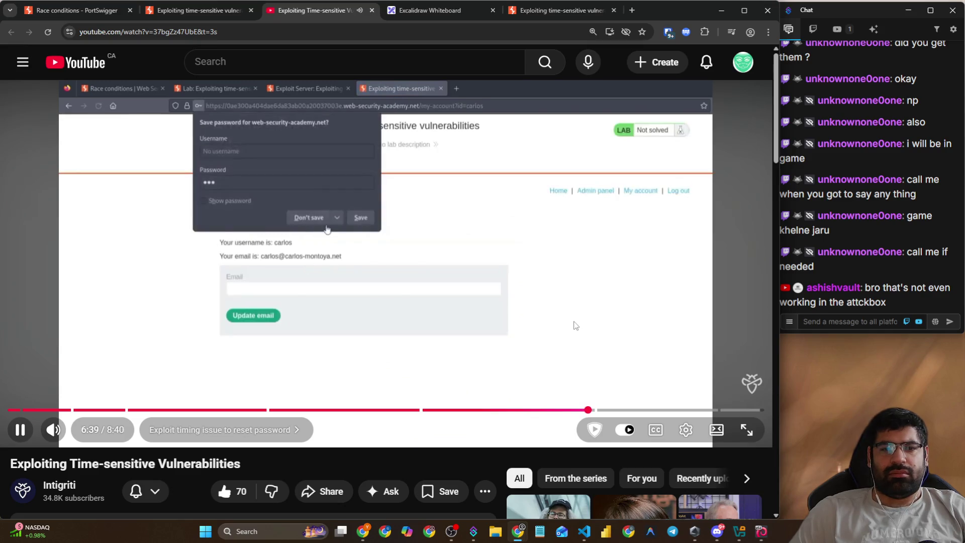
{"action": "left_click", "coordinate": [574, 324]}
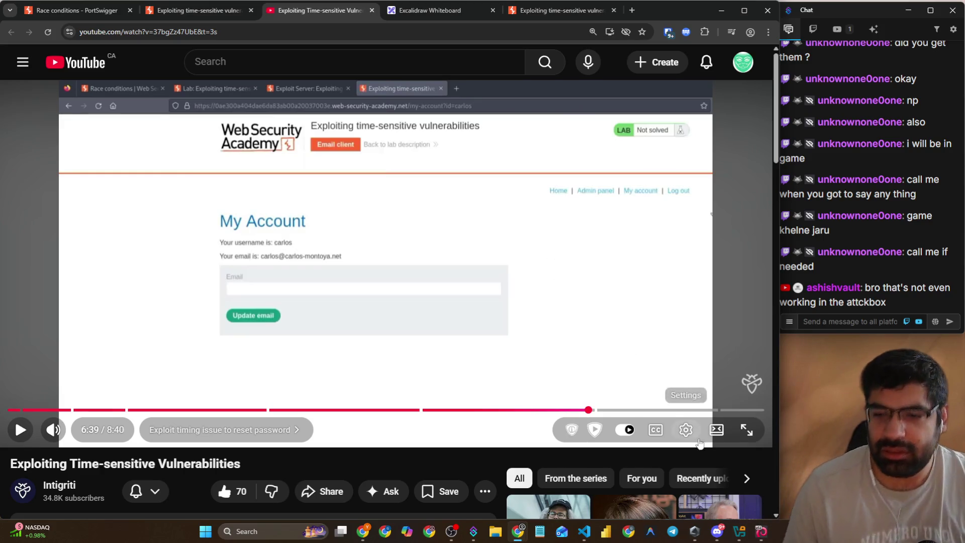
{"action": "key", "text": "alt+Tab"}
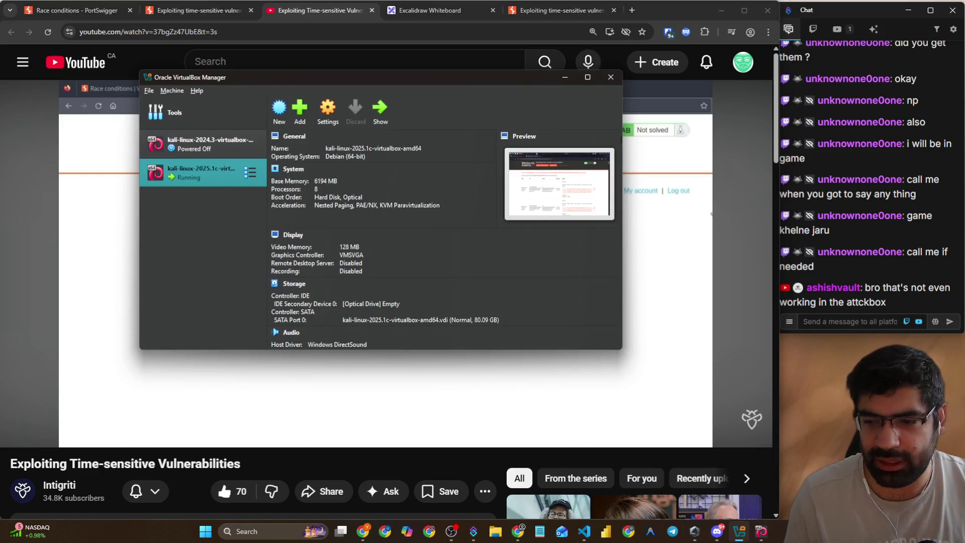
{"action": "left_click", "coordinate": [761, 532]}
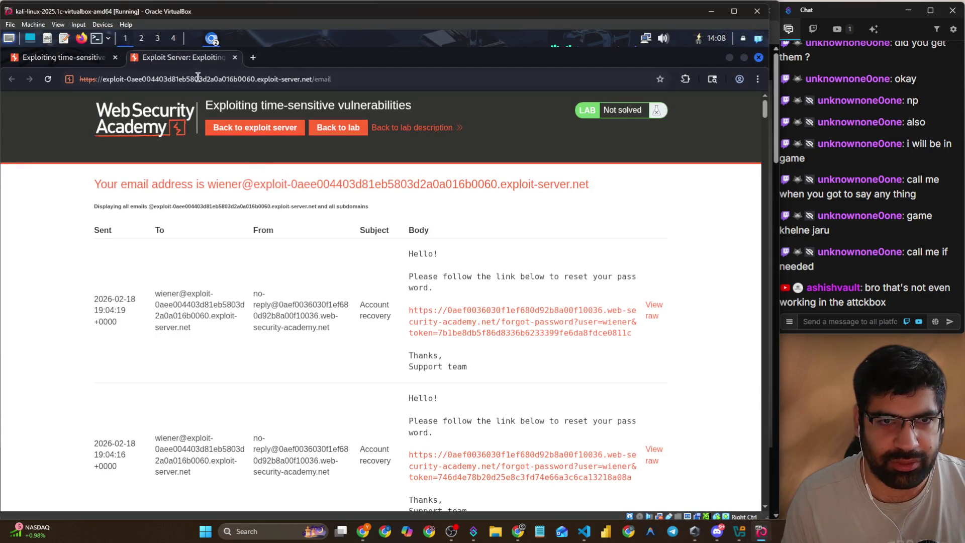
- Send Group 1's forgot-password requests in parallel repeatedly, checking tab 3 for a 200 OK in 477 ms
{"action": "key", "text": "alt+Tab"}
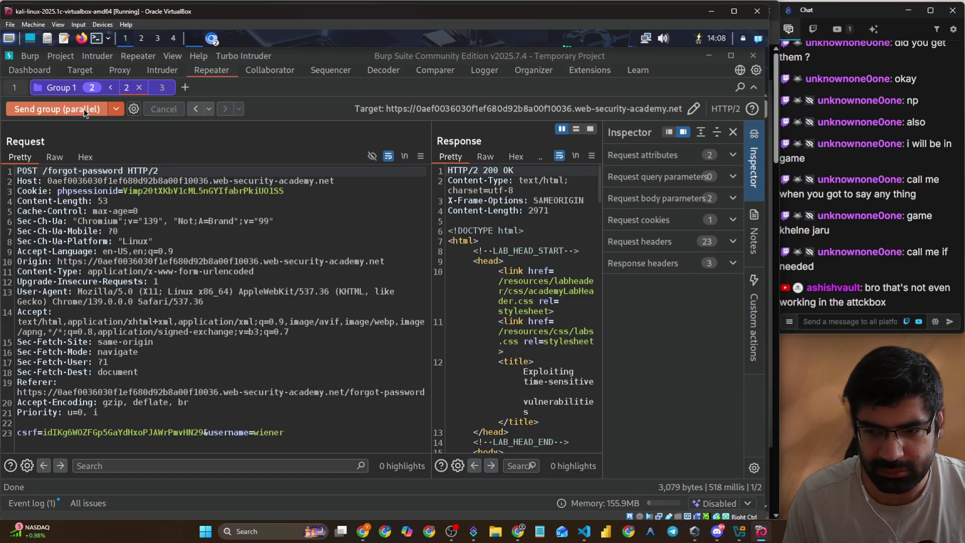
{"action": "left_click", "coordinate": [84, 109]}
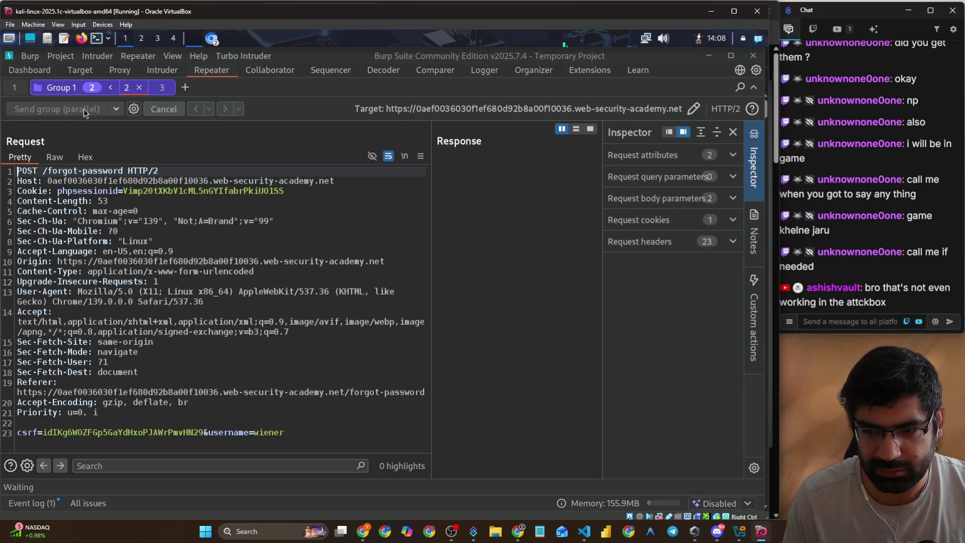
{"action": "left_click", "coordinate": [161, 92]}
{"action": "left_click", "coordinate": [126, 94]}
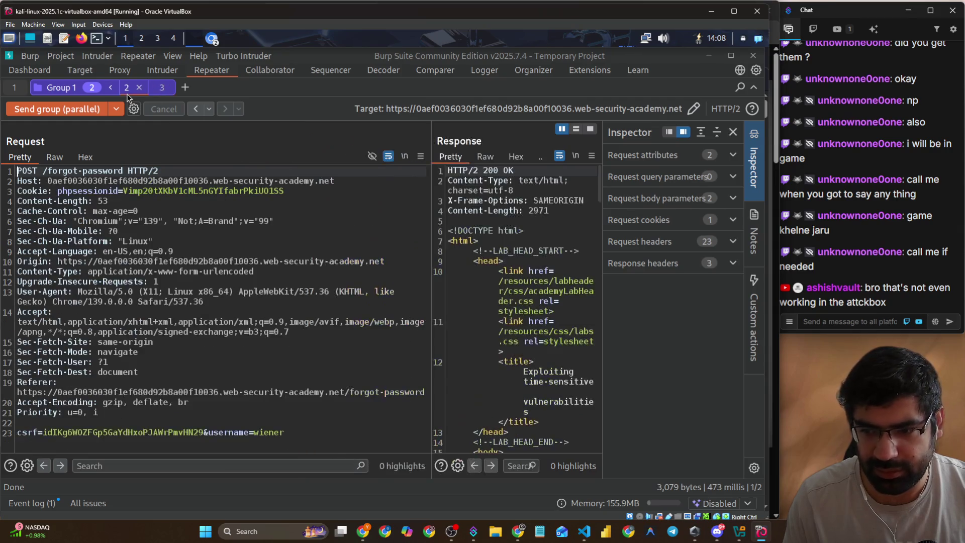
{"action": "left_click", "coordinate": [65, 110]}
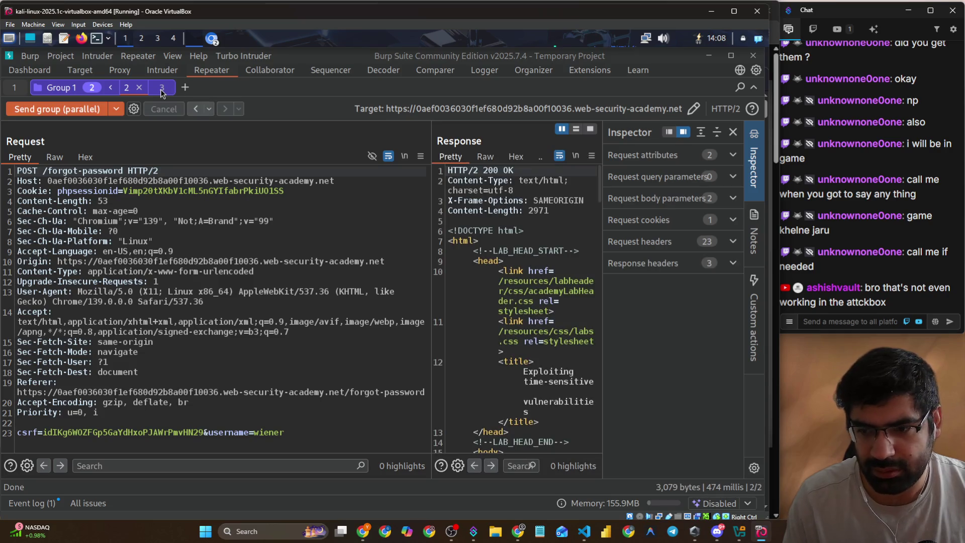
{"action": "left_click", "coordinate": [162, 89]}
{"action": "left_click", "coordinate": [44, 106]}
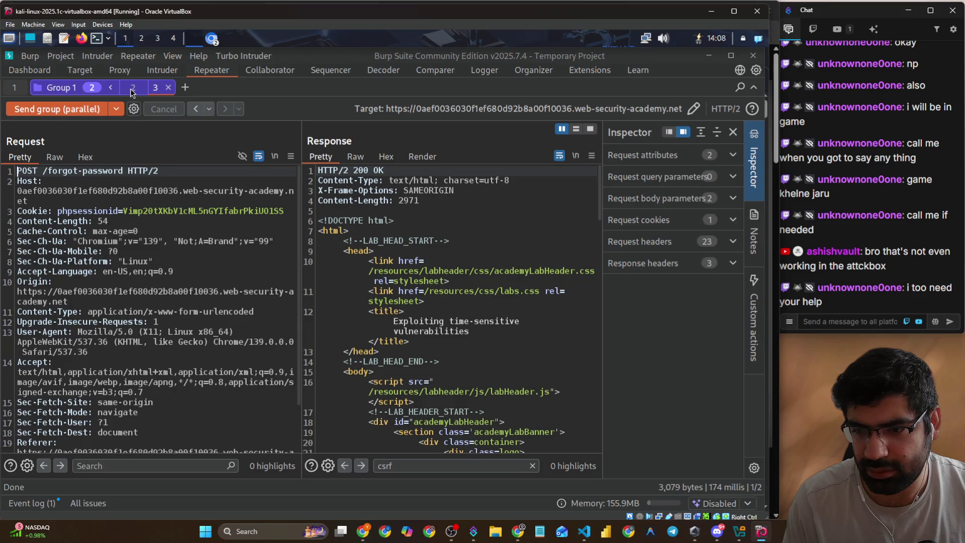
{"action": "left_click", "coordinate": [131, 88]}
{"action": "left_click", "coordinate": [89, 111]}
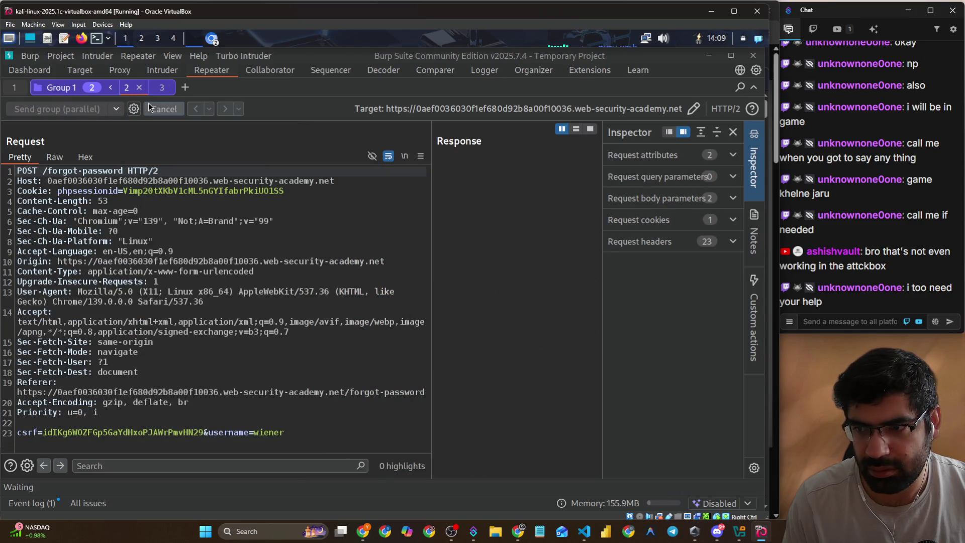
{"action": "left_click", "coordinate": [162, 95]}
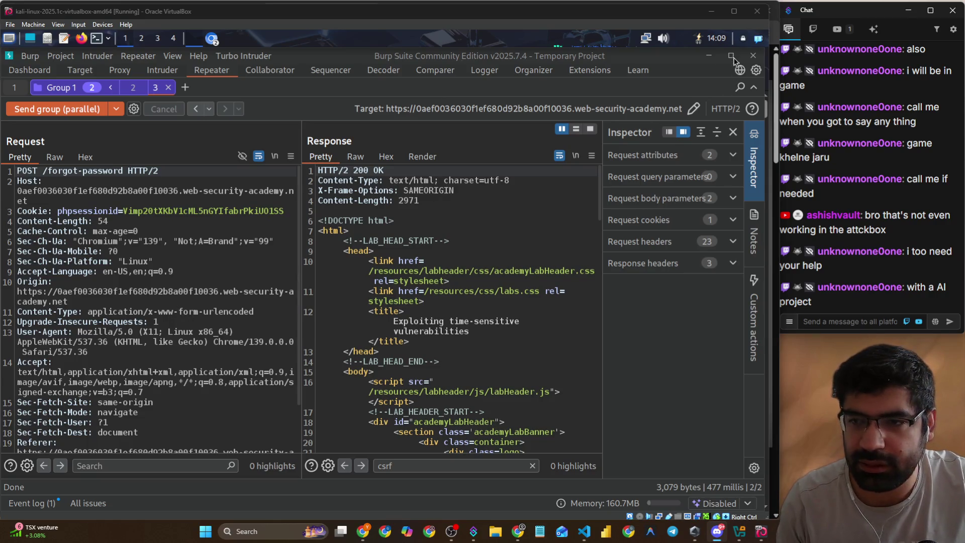
- Save the Kali VM's machine state, then close the VirtualBox Manager window
{"action": "key", "text": "Control_R+q"}
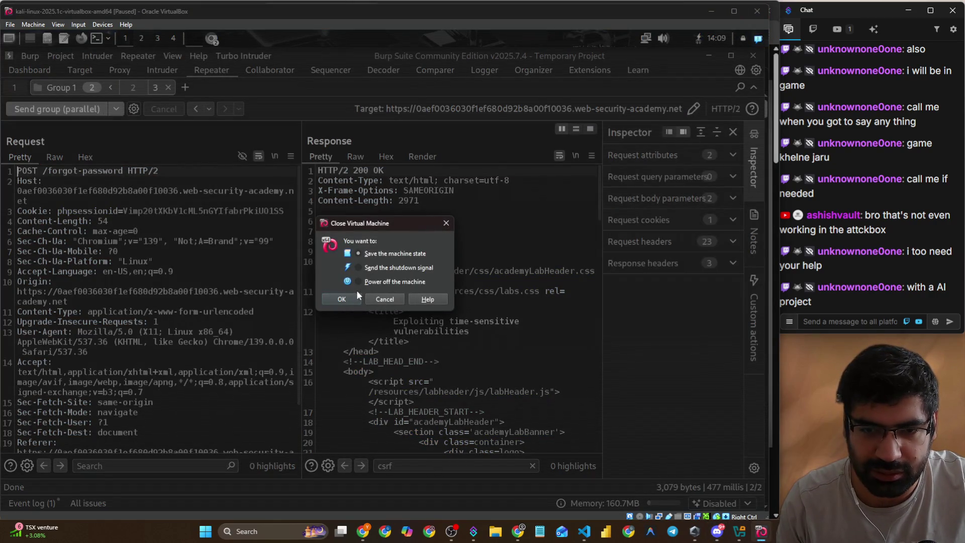
{"action": "left_click", "coordinate": [356, 299]}
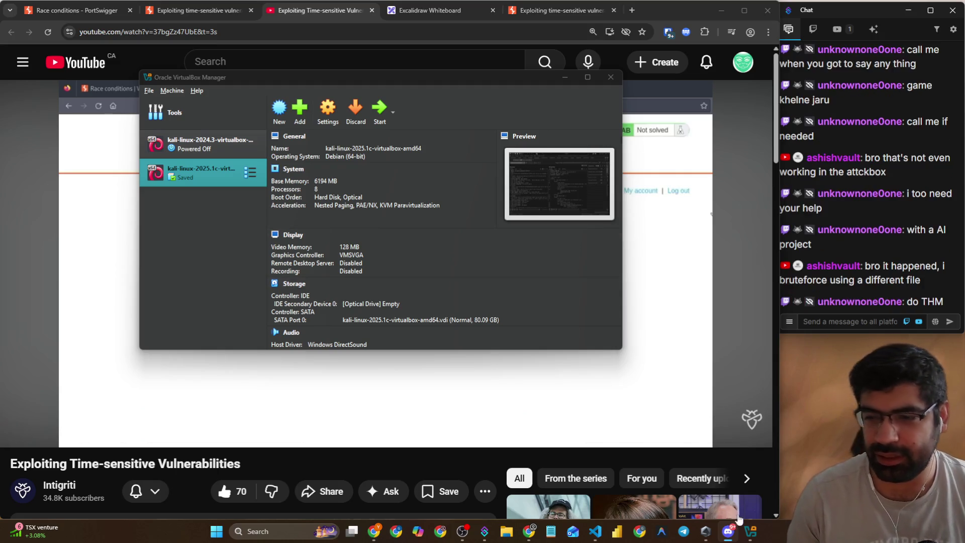
{"action": "mouse_move", "coordinate": [728, 535]}
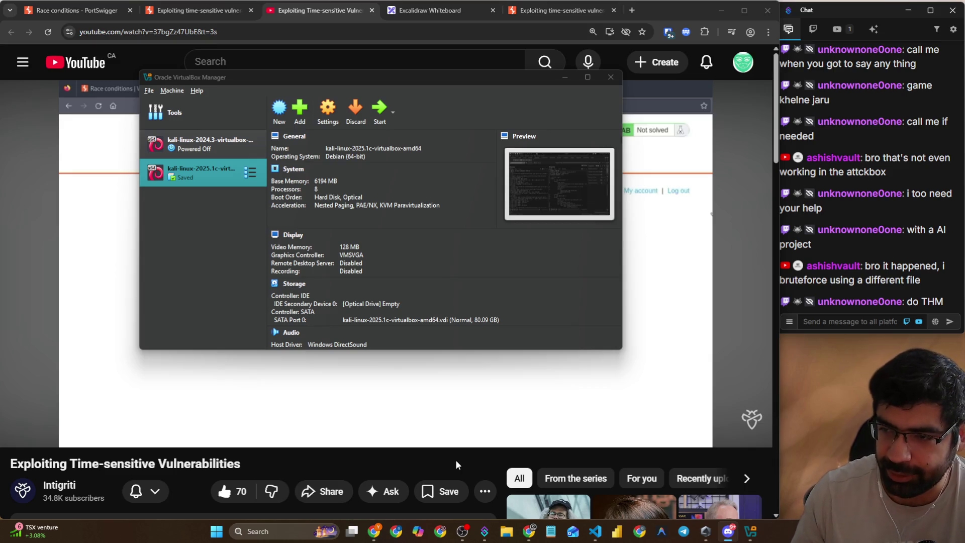
{"action": "left_click", "coordinate": [609, 79]}
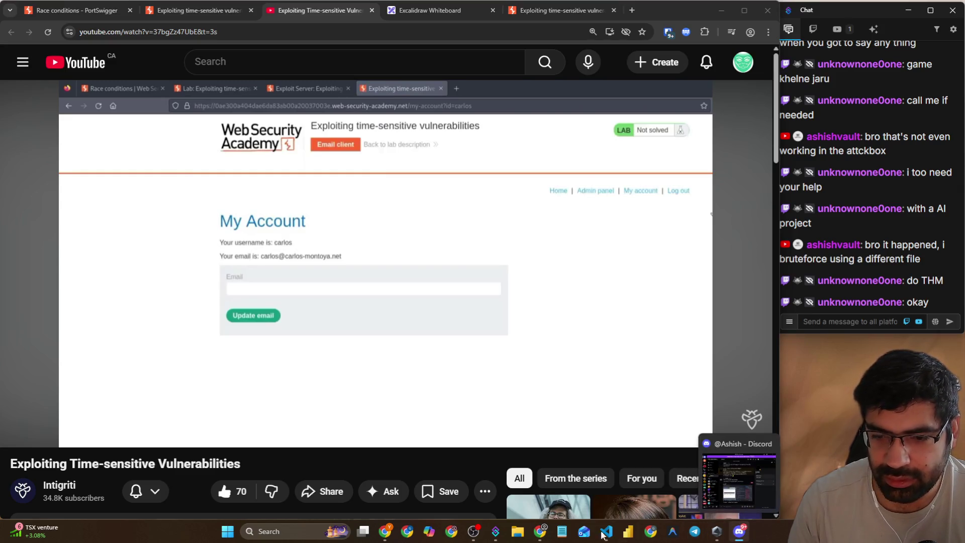
- Preview the 'Study with me' scene in OBS and inspect its chrome window capture source
{"action": "left_click", "coordinate": [472, 531]}
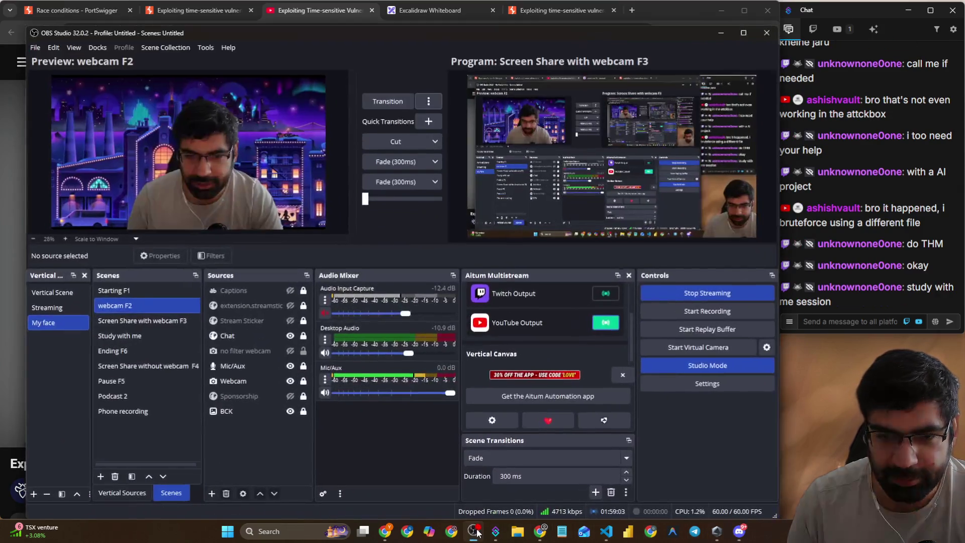
{"action": "left_click", "coordinate": [108, 335]}
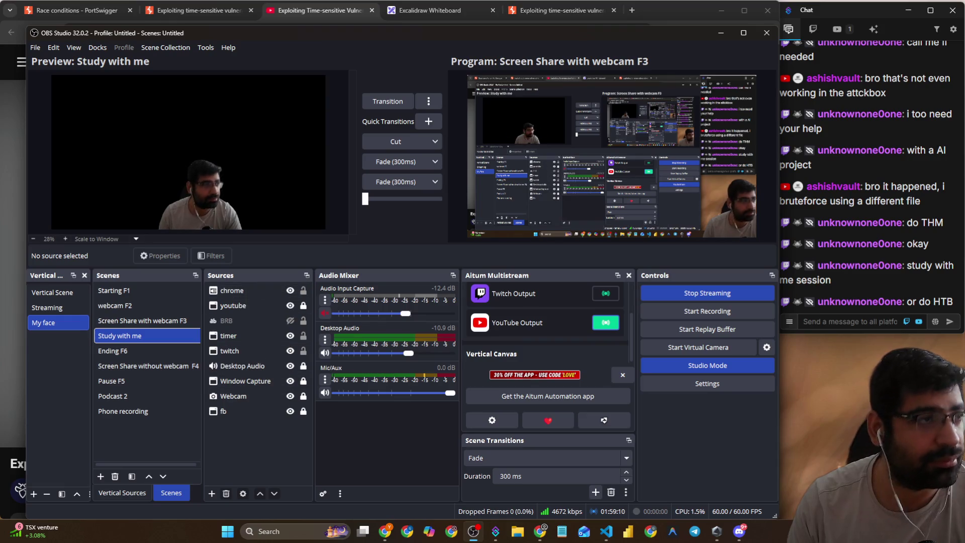
{"action": "key", "text": "alt+Tab"}
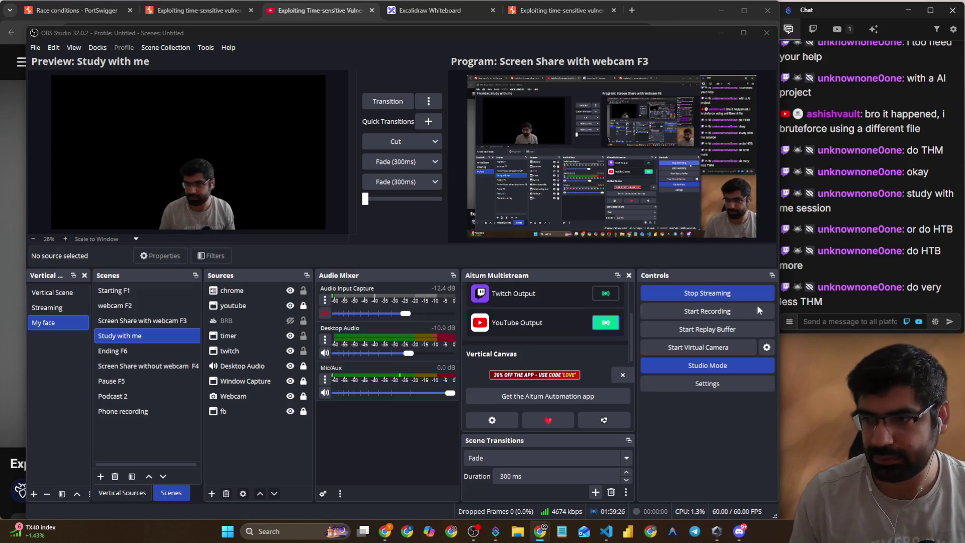
{"action": "left_click", "coordinate": [815, 320]}
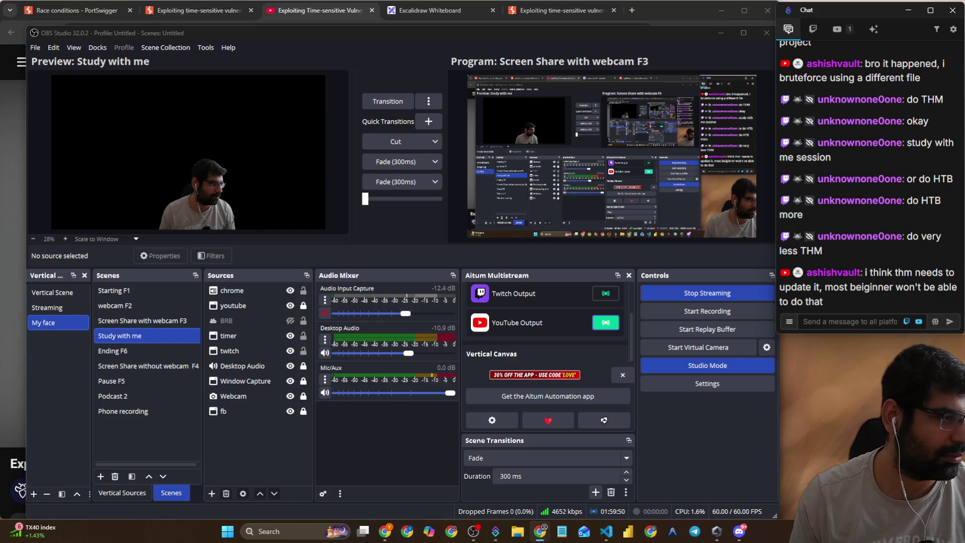
{"action": "left_click", "coordinate": [249, 289]}
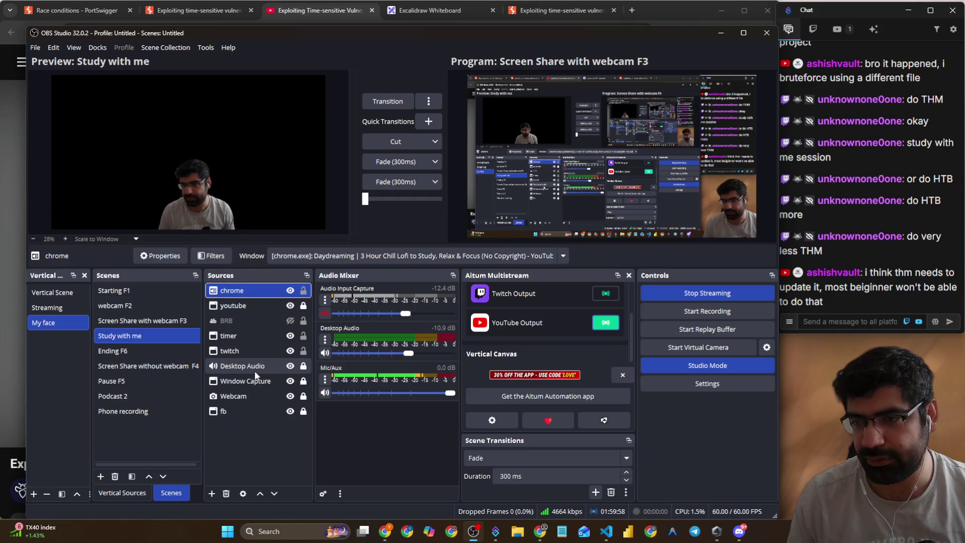
- Start the lofi city video in Chrome so the chrome source fills the Study with me preview
{"action": "key", "text": "alt+Tab"}
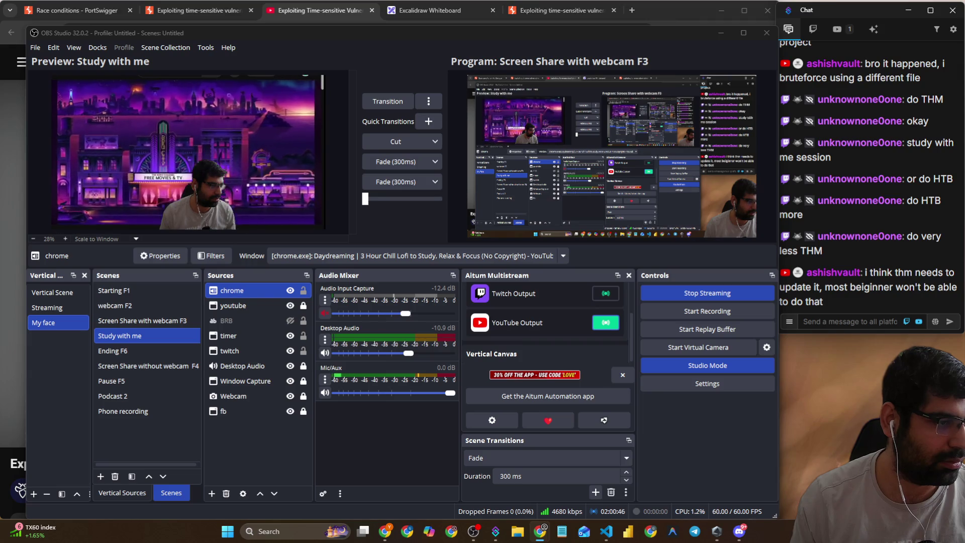
{"action": "left_click", "coordinate": [294, 447]}
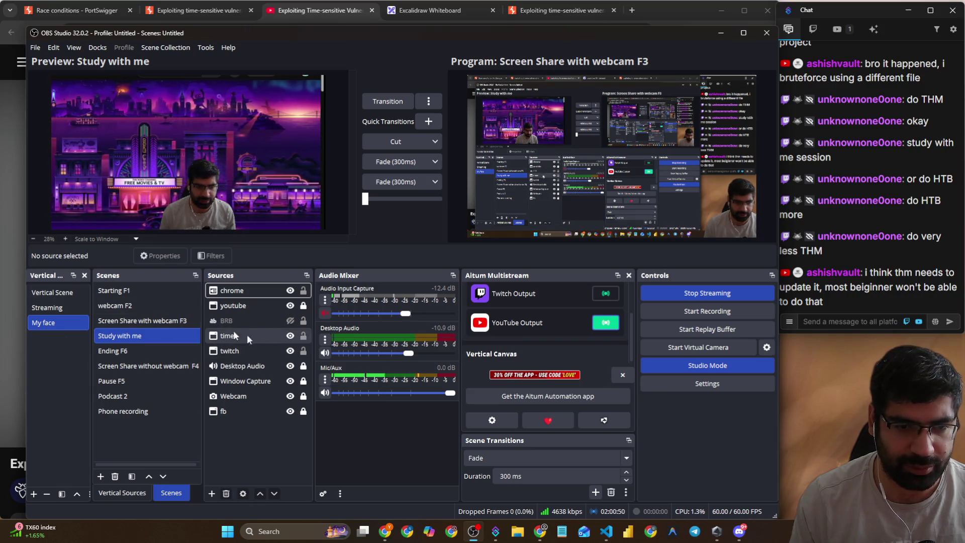
{"action": "key", "text": "alt+Tab"}
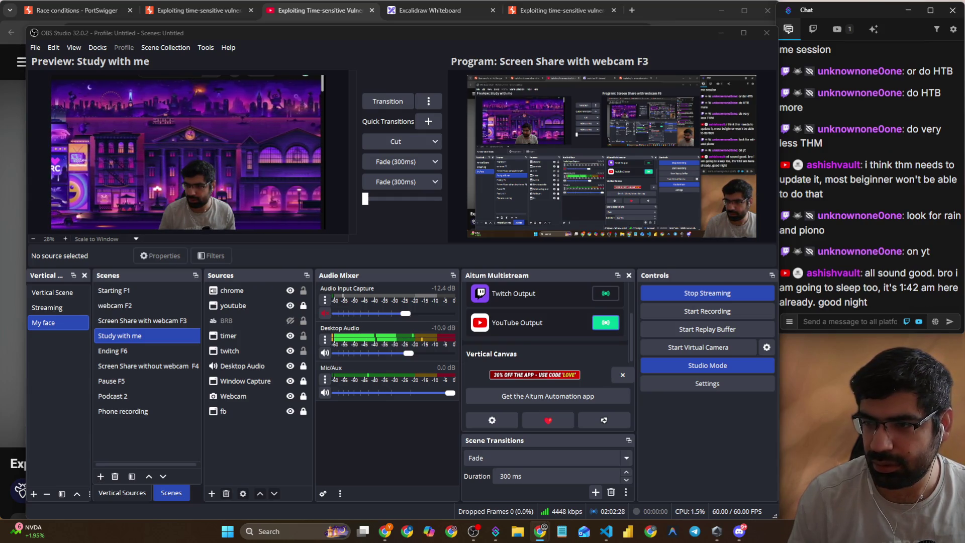
- Transition the Study with me preview to Program, showing the neon city backdrop live
{"action": "left_click", "coordinate": [856, 326]}
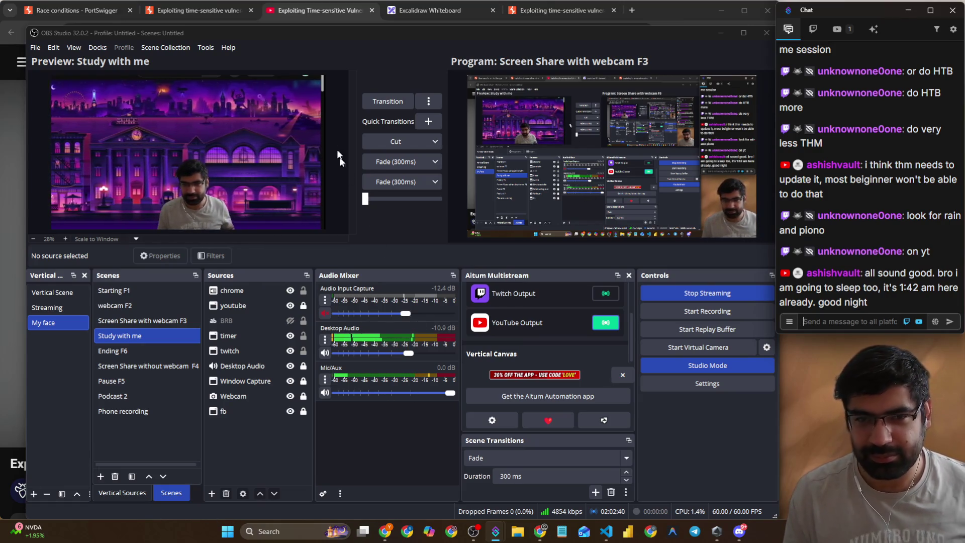
{"action": "left_click", "coordinate": [386, 100]}
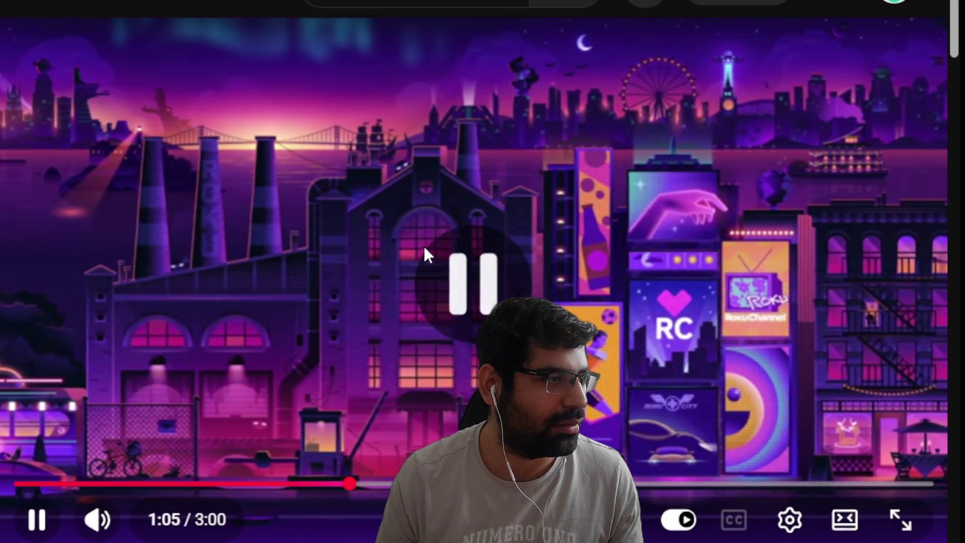
- Pause the neon city animation at 1:05 of 3:00
{"action": "left_click", "coordinate": [423, 246]}
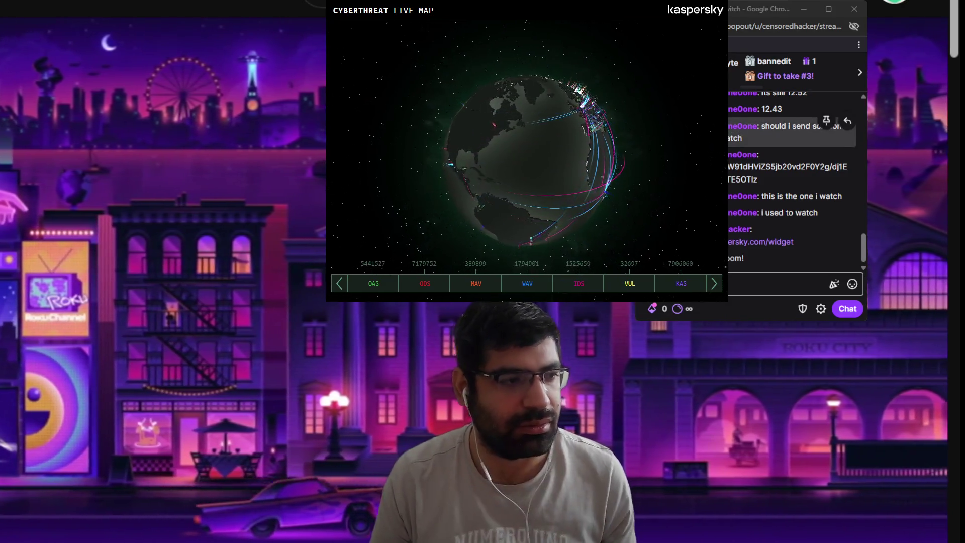
- Zoom the Twitch chat text larger and switch to the YouTube live-chat popout
{"action": "scroll", "coordinate": [795, 176], "scroll_direction": "up", "scroll_amount": 3}
{"action": "key", "text": "ctrl+plus"}
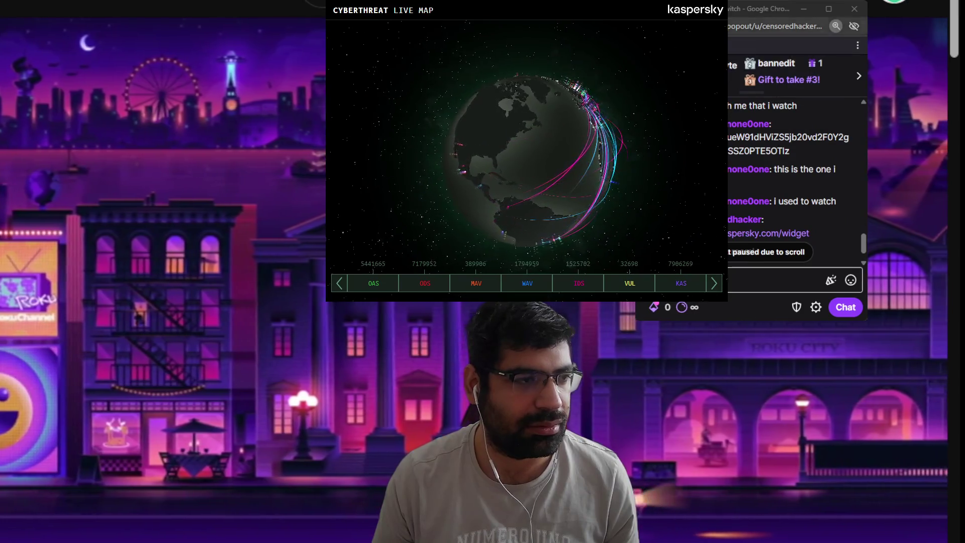
{"action": "scroll", "coordinate": [741, 176], "scroll_direction": "down", "scroll_amount": 1}
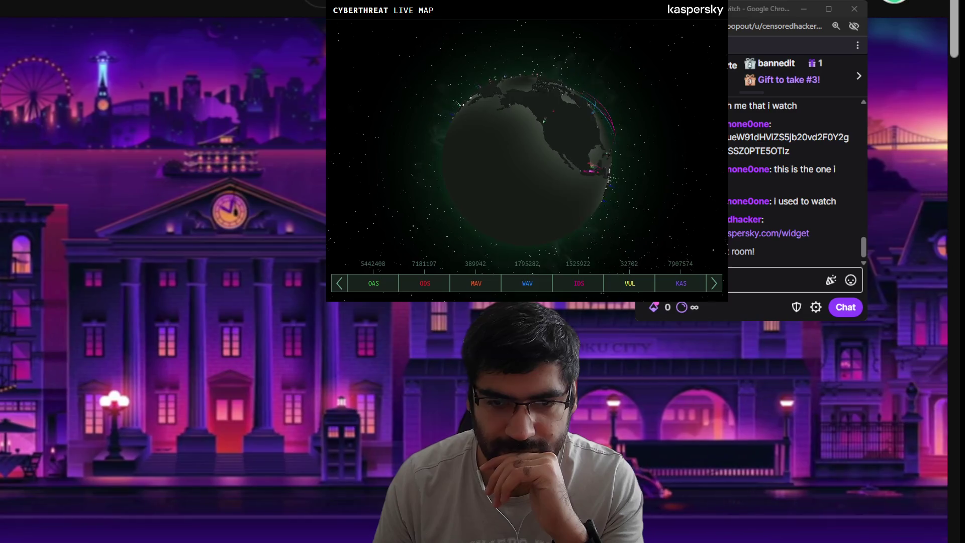
{"action": "key", "text": "alt+Tab"}
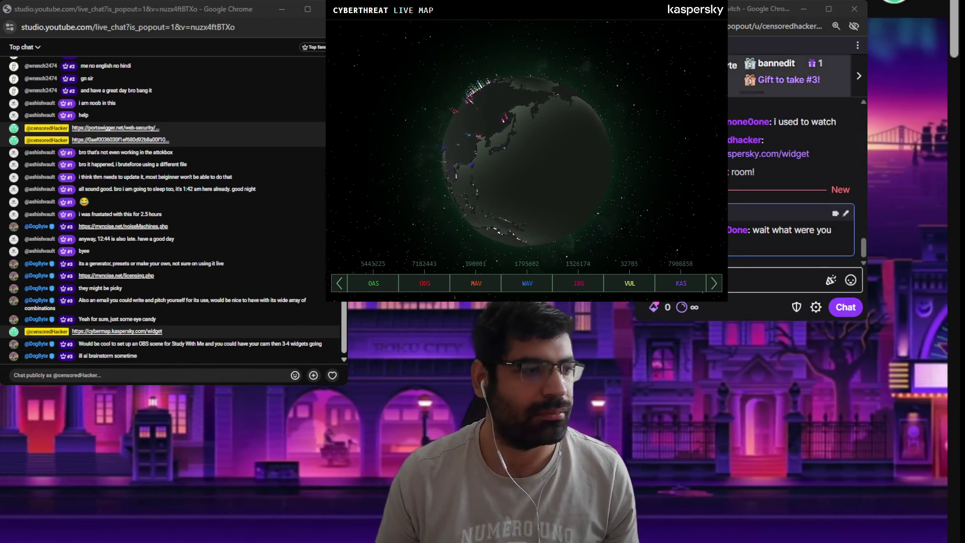
- Zoom the YouTube Studio live-chat popout text twice with Ctrl+plus
{"action": "left_click", "coordinate": [740, 287]}
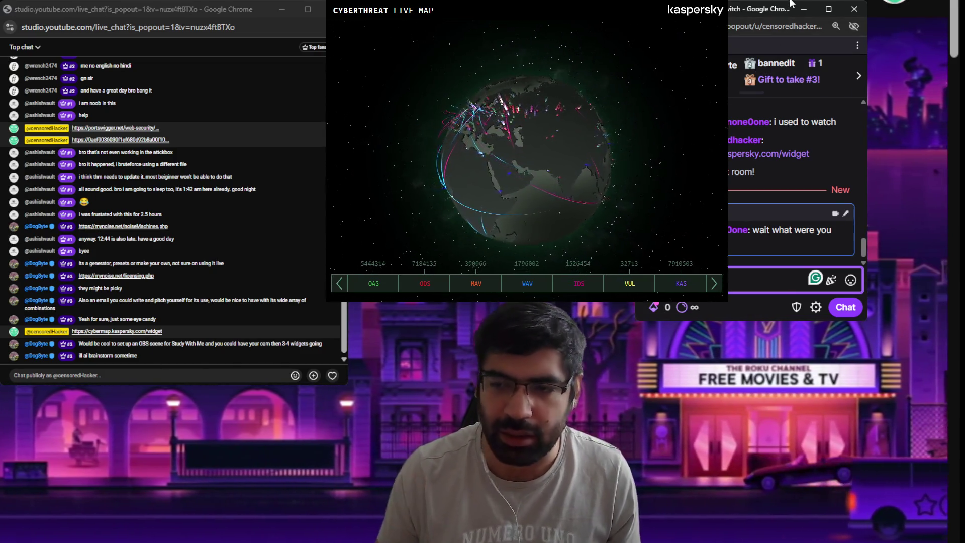
{"action": "left_click", "coordinate": [727, 4]}
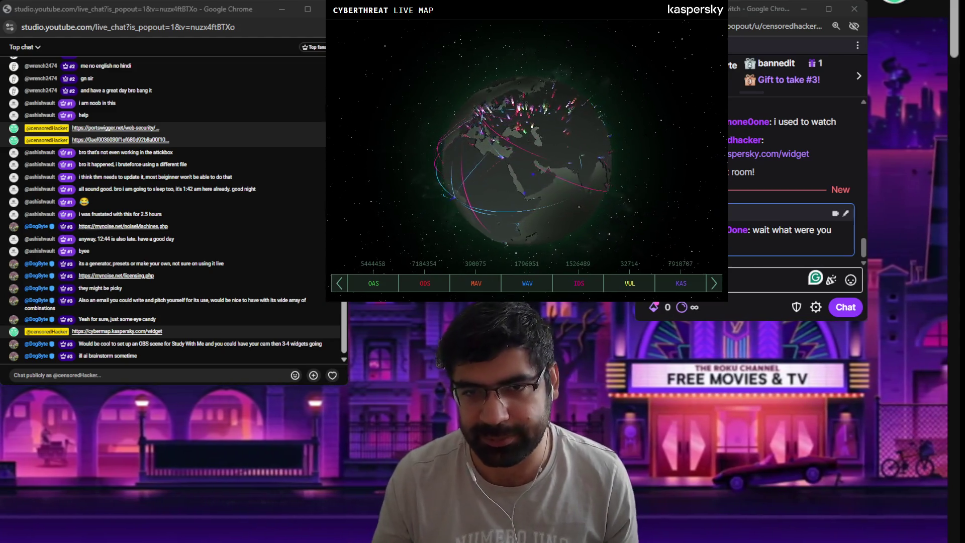
{"action": "left_click", "coordinate": [98, 258]}
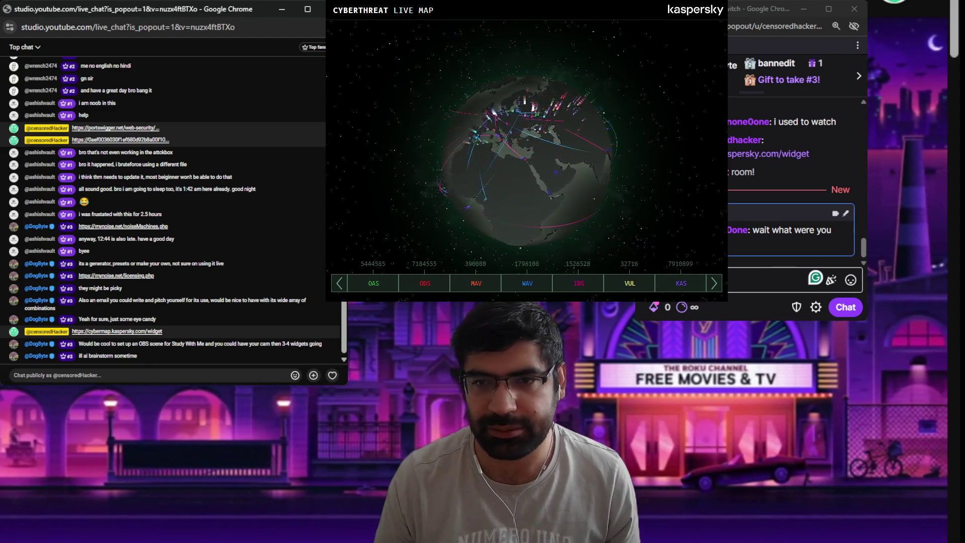
{"action": "key", "text": "ctrl+plus"}
{"action": "key", "text": "ctrl+plus"}
{"action": "key", "text": "ctrl+plus"}
{"action": "key", "text": "ctrl+plus"}
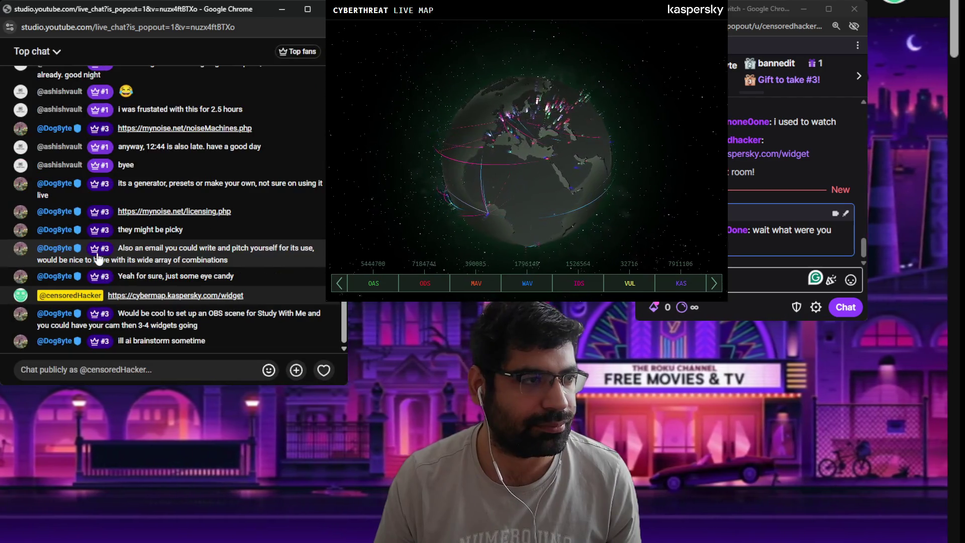
{"action": "key", "text": "ctrl+plus"}
{"action": "key", "text": "ctrl+plus"}
{"action": "key", "text": "ctrl+plus"}
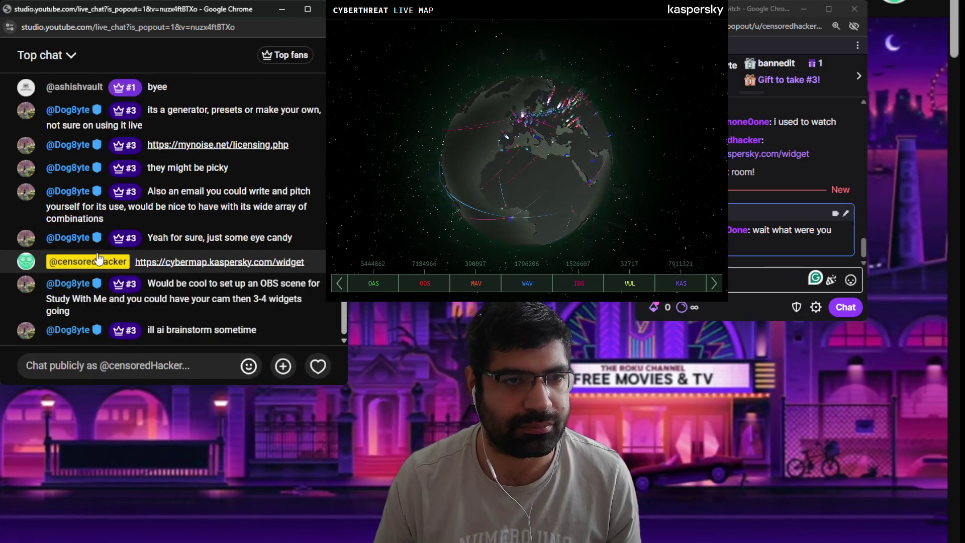
{"action": "left_click", "coordinate": [119, 354]}
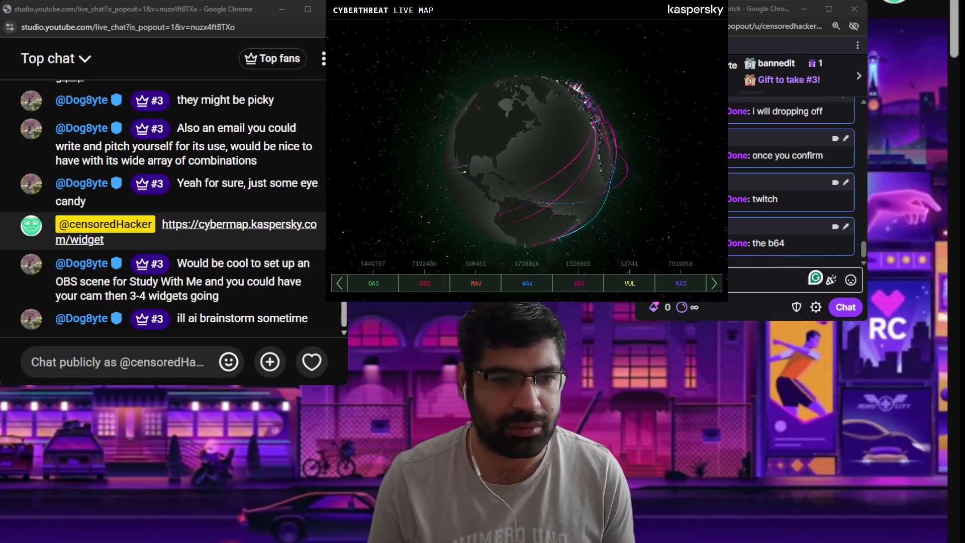
{"action": "left_click", "coordinate": [748, 15]}
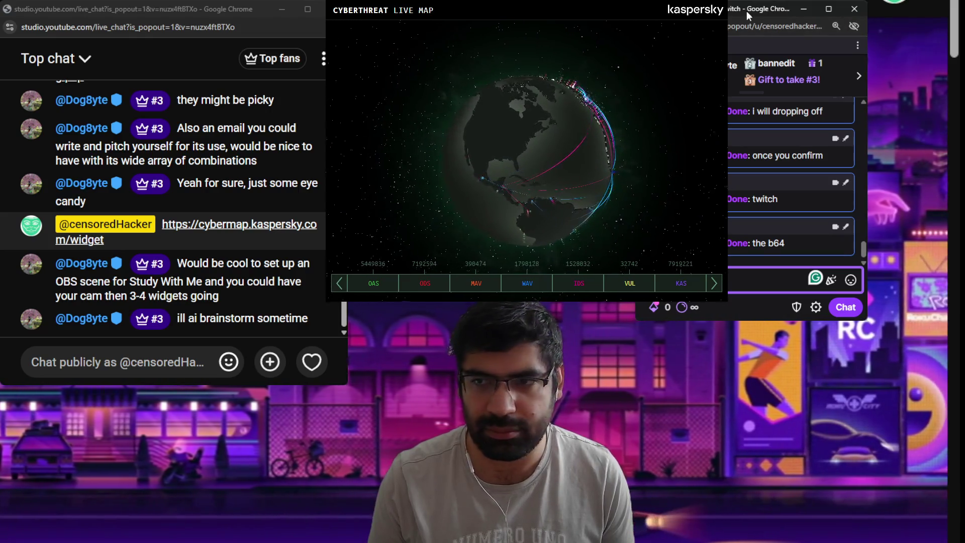